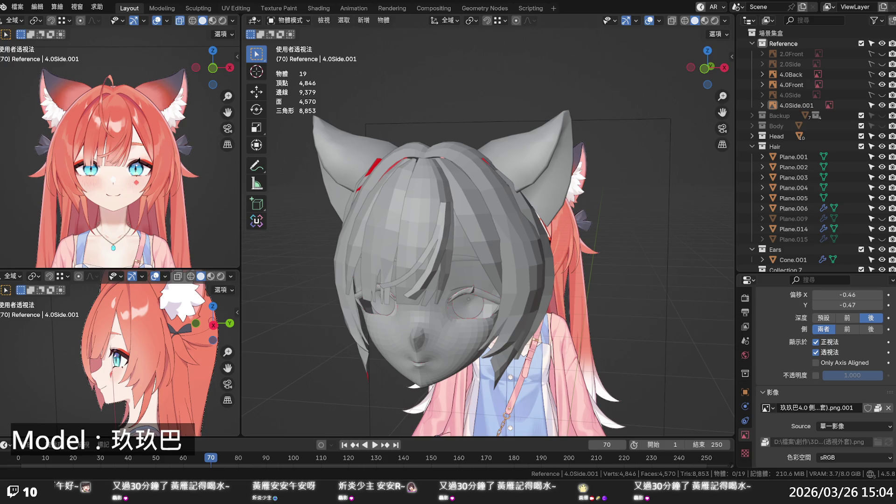
Step: Switch to the Right Ortho side view with X-ray on to see the side reference
{"action": "scroll", "coordinate": [435, 267], "scroll_direction": "down", "scroll_amount": 3}
{"action": "mouse_move", "coordinate": [435, 267]}
{"action": "middle_mouse_down"}
{"action": "mouse_move", "coordinate": [457, 268]}
{"action": "mouse_move", "coordinate": [315, 257]}
{"action": "mouse_move", "coordinate": [328, 264]}
{"action": "middle_mouse_up"}
{"action": "scroll", "coordinate": [450, 267], "scroll_direction": "up", "scroll_amount": 4}
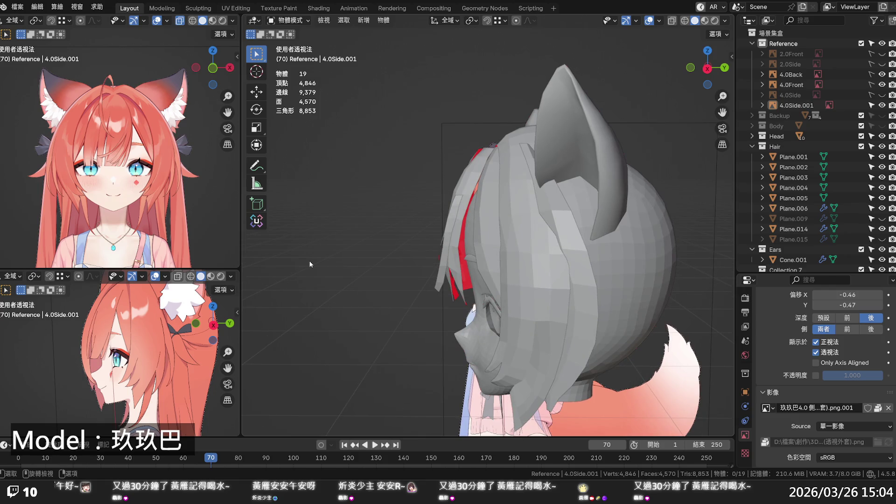
{"action": "key", "text": "KP_1"}
{"action": "key", "text": "KP_3"}
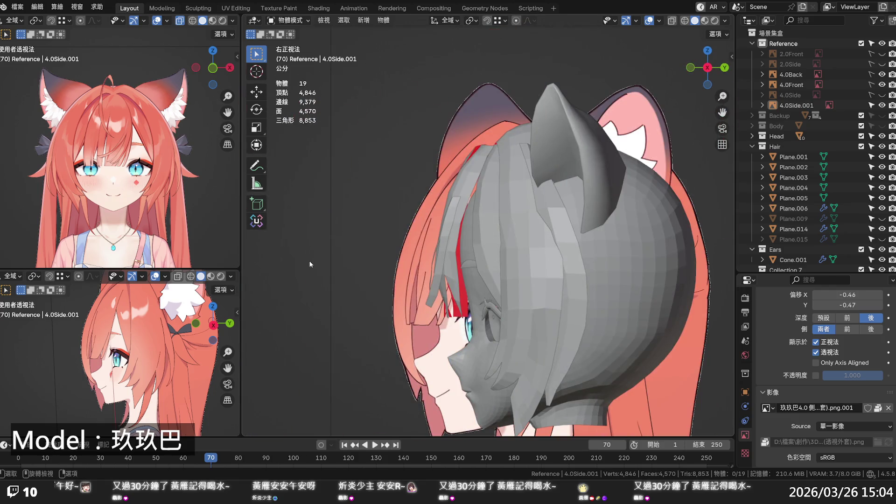
{"action": "key", "text": "alt+z"}
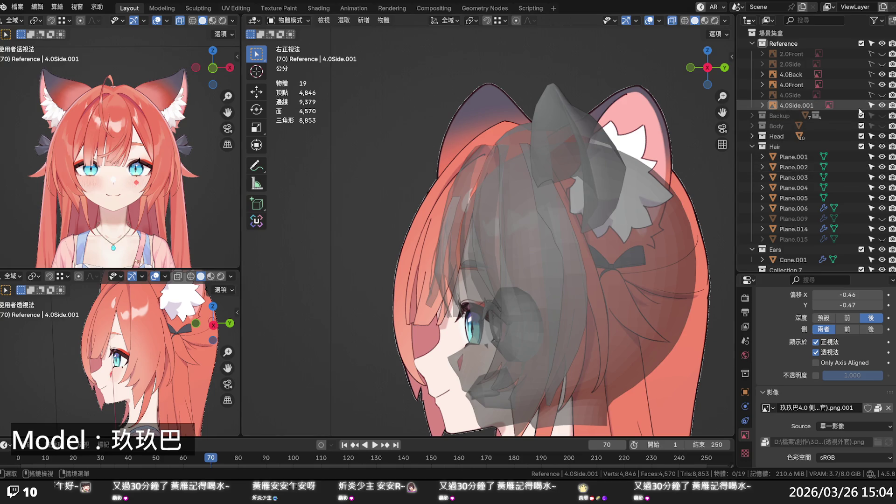
Step: Hide the Head collection and start editing the Plane.014 hair strand in Edit Mode
{"action": "left_click", "coordinate": [882, 105]}
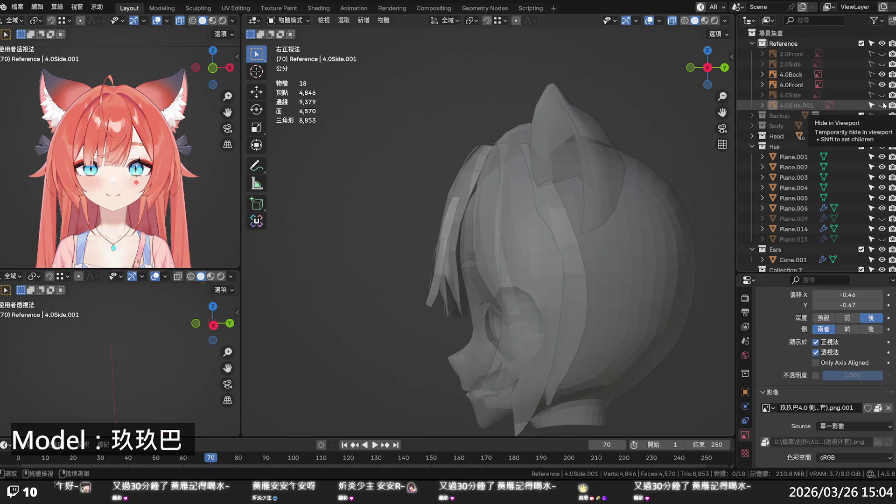
{"action": "left_click", "coordinate": [882, 105]}
{"action": "left_click", "coordinate": [883, 135]}
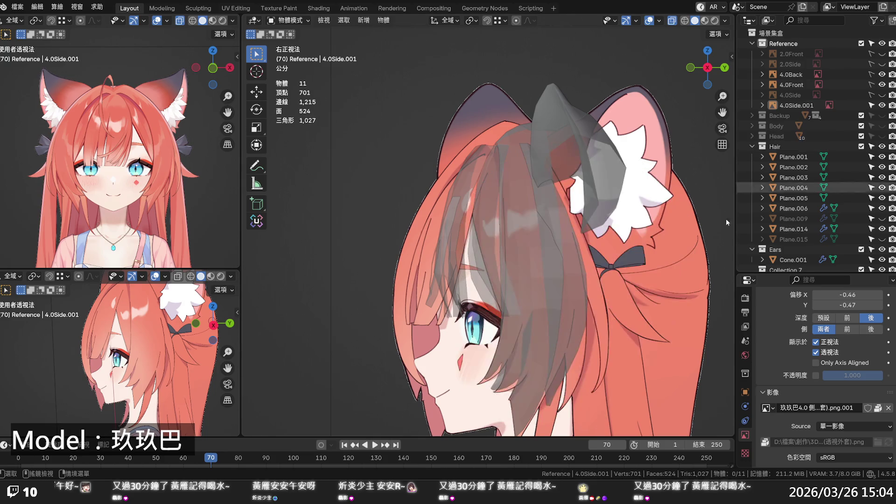
{"action": "key", "text": "alt+z"}
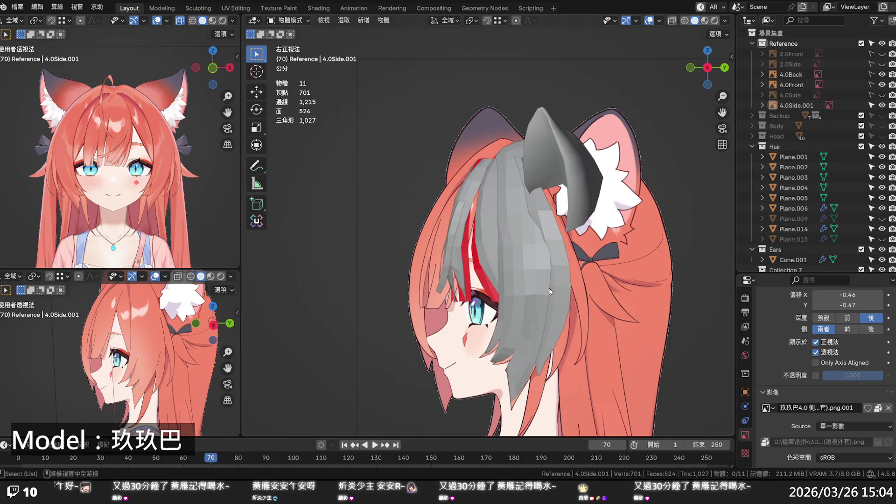
{"action": "key", "text": "alt+z"}
{"action": "key", "text": "alt+z"}
{"action": "key", "text": "alt+z"}
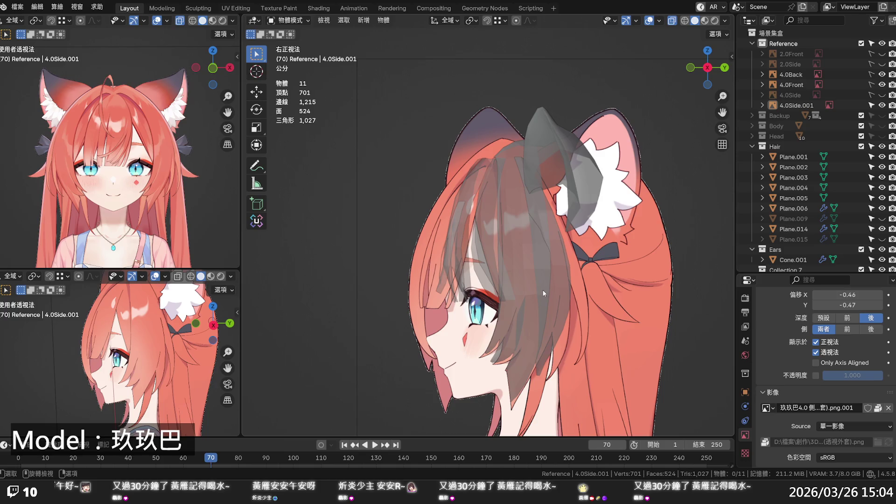
{"action": "key", "text": "alt+z"}
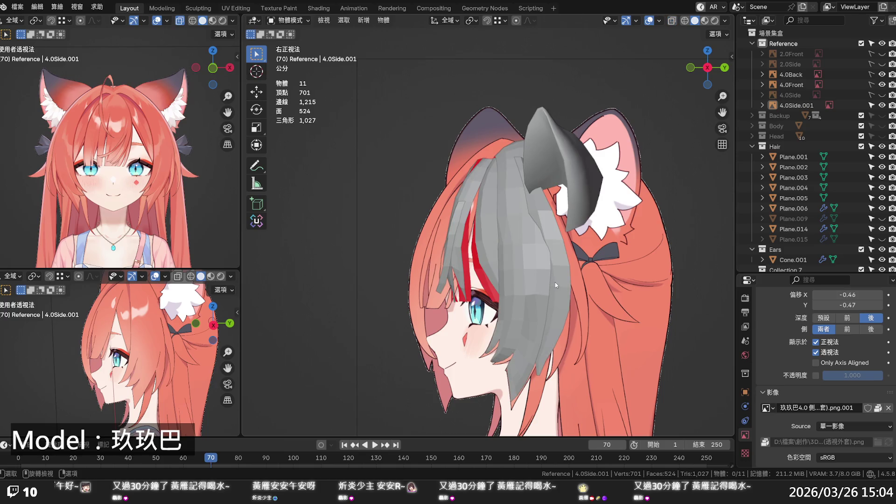
{"action": "left_click", "coordinate": [545, 286]}
{"action": "key", "text": "Tab"}
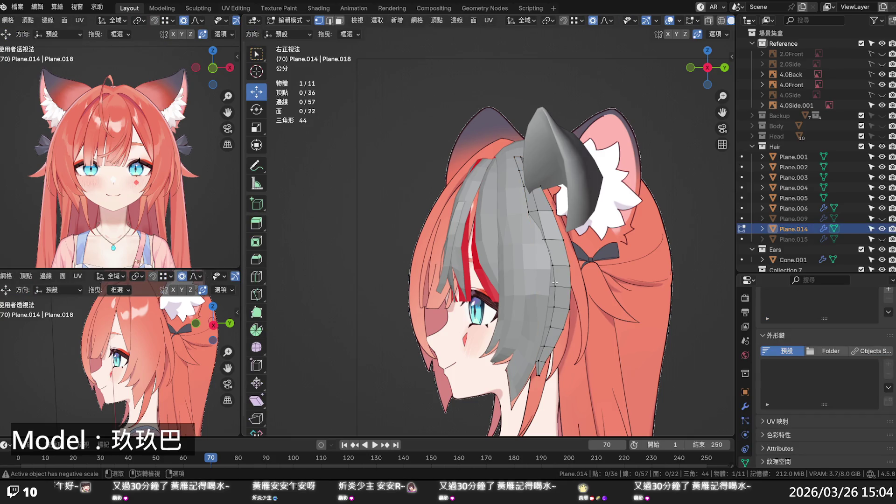
Step: Move a Plane.014 strand vertex along Y with proportional editing, adjusting the falloff radius
{"action": "key", "text": "alt+z"}
{"action": "key", "text": "alt+z"}
{"action": "key", "text": "alt+z"}
{"action": "scroll", "coordinate": [556, 290], "scroll_direction": "up", "scroll_amount": 2}
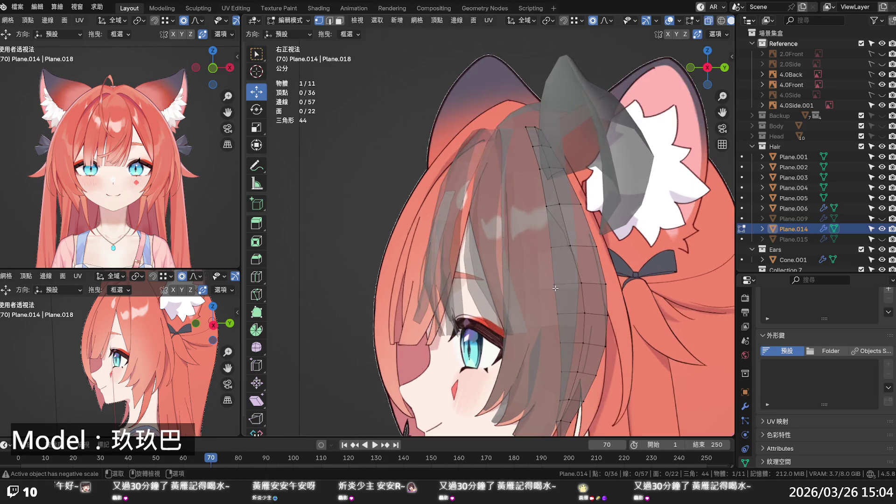
{"action": "middle_click_drag", "start_coordinate": [572, 310], "coordinate": [460, 267], "text": "shift"}
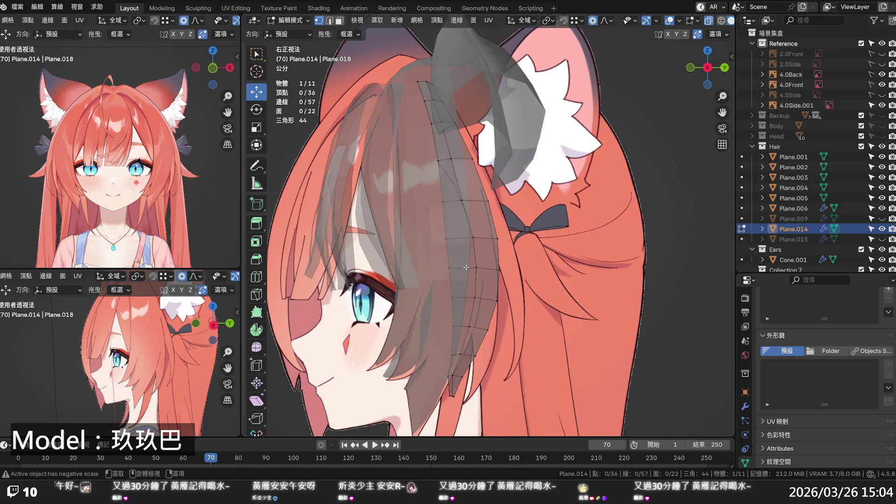
{"action": "left_click", "coordinate": [454, 270]}
{"action": "key", "text": "g"}
{"action": "key", "text": "y"}
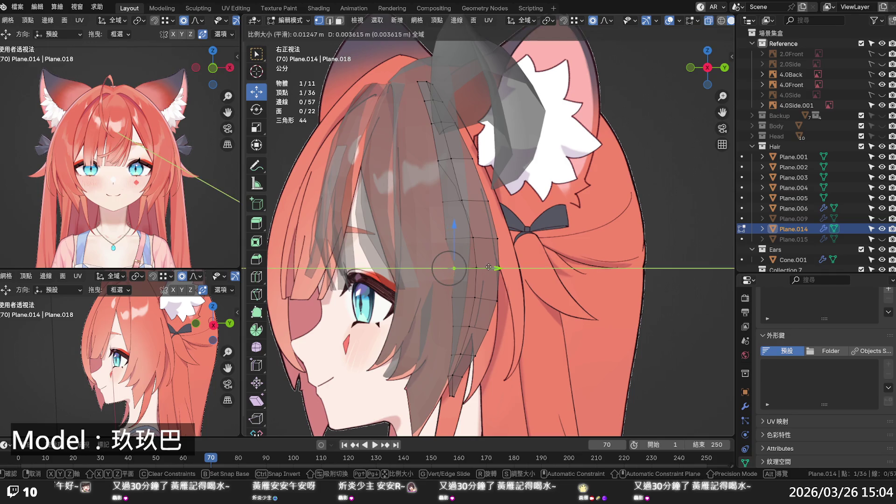
{"action": "scroll", "coordinate": [488, 267], "scroll_direction": "down", "scroll_amount": 14}
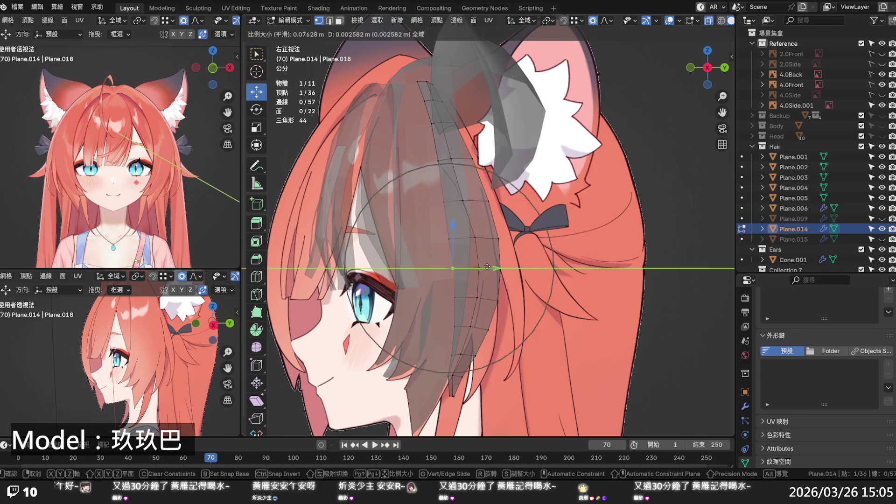
{"action": "scroll", "coordinate": [487, 267], "scroll_direction": "down", "scroll_amount": 2}
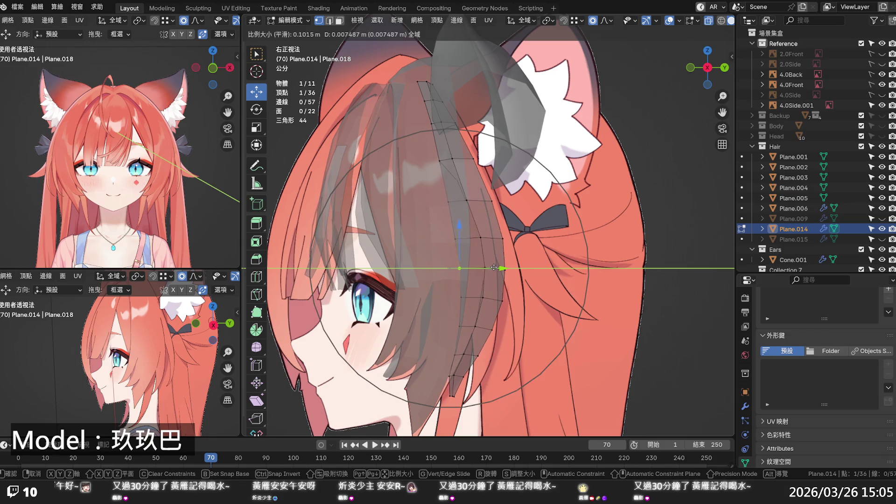
{"action": "left_click", "coordinate": [504, 245]}
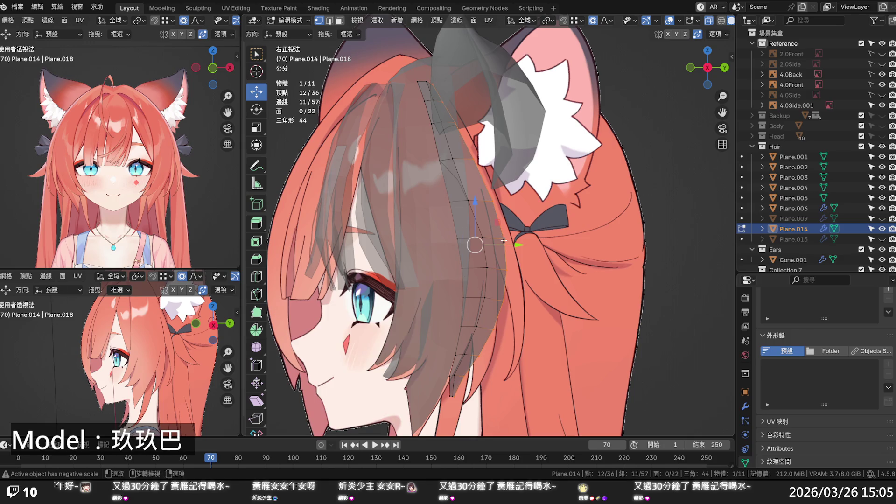
Step: Pull the strand sideways with soft falloff and apply Set Edge Flow to the middle edge loop
{"action": "left_click_drag", "start_coordinate": [509, 244], "coordinate": [500, 246]}
{"action": "left_click", "coordinate": [484, 255], "text": "alt"}
{"action": "key", "text": "q"}
{"action": "left_click", "coordinate": [484, 254]}
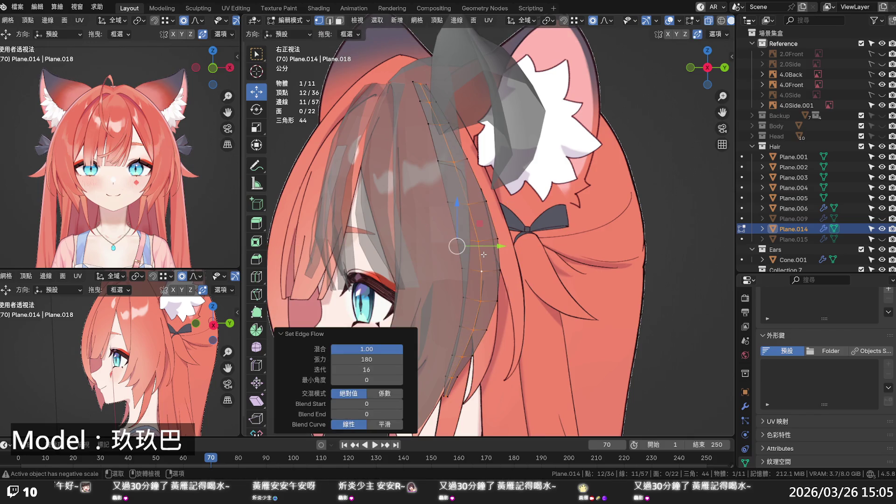
Step: Undo the edge-flow smoothing, select the strand's three tip vertices and shift them along Y
{"action": "key", "text": "ctrl+z"}
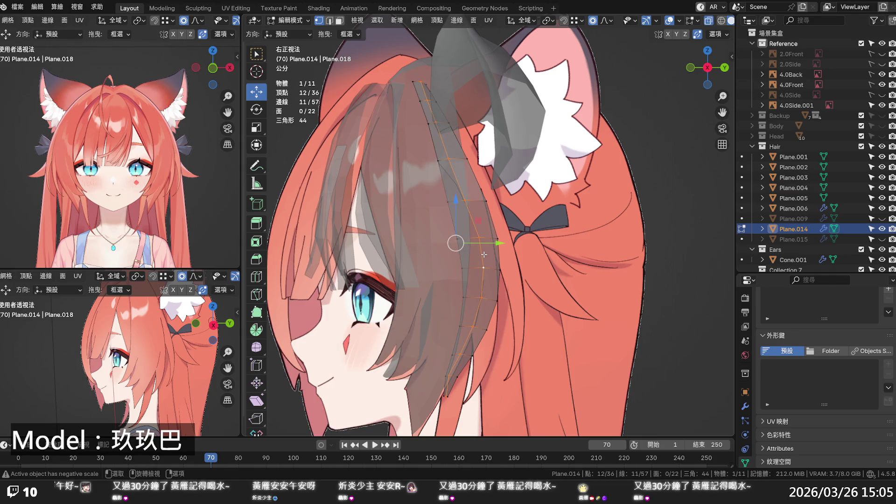
{"action": "left_click", "coordinate": [494, 242]}
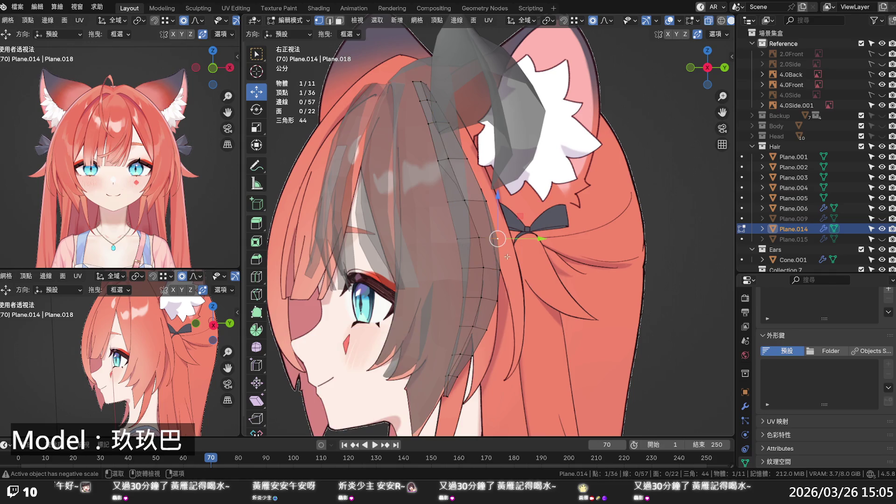
{"action": "left_click", "coordinate": [447, 393], "text": "alt"}
{"action": "key", "text": "ctrl+z"}
{"action": "key", "text": "ctrl+z"}
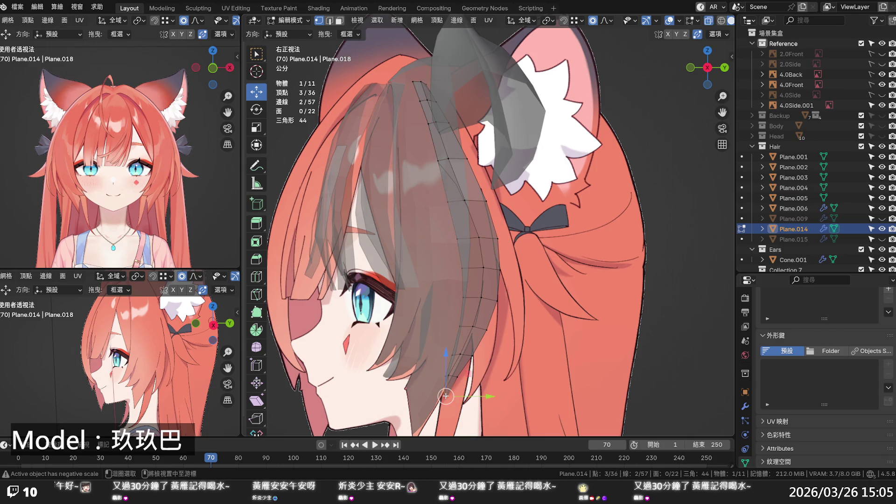
{"action": "left_click", "coordinate": [446, 396], "text": "alt"}
{"action": "key", "text": "g"}
{"action": "key", "text": "y"}
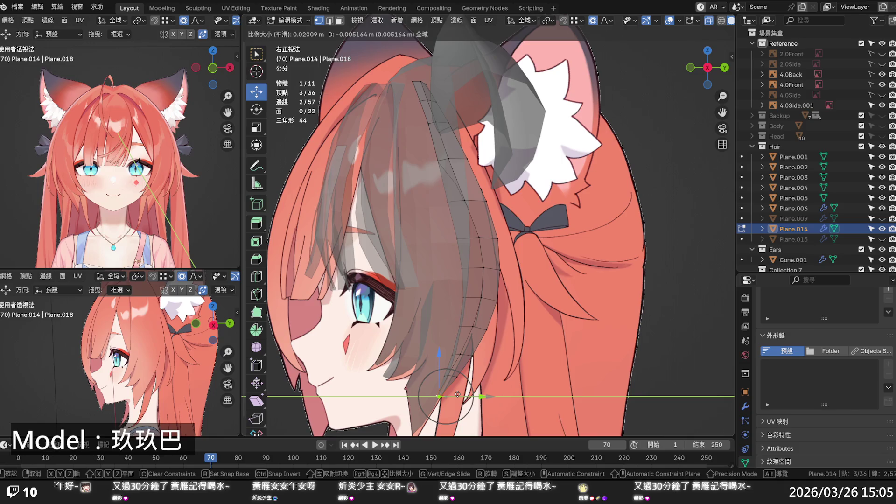
{"action": "left_click", "coordinate": [458, 395]}
Step: Shift the tip further along Y by 0.005164 m with proportional size 0.102
{"action": "key", "text": "g"}
{"action": "key", "text": "y"}
{"action": "scroll", "coordinate": [461, 394], "scroll_direction": "down", "scroll_amount": 8}
{"action": "scroll", "coordinate": [462, 394], "scroll_direction": "down", "scroll_amount": 3}
{"action": "scroll", "coordinate": [482, 390], "scroll_direction": "down", "scroll_amount": 2}
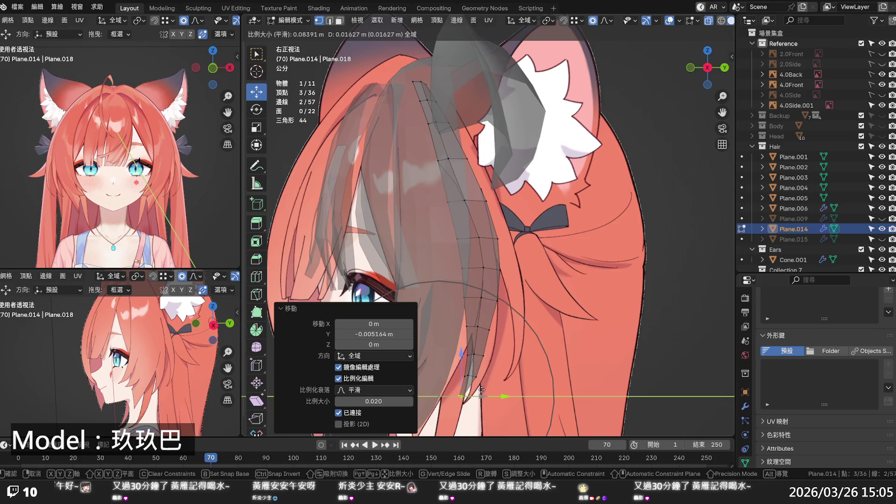
{"action": "right_click", "coordinate": [486, 326]}
{"action": "left_click", "coordinate": [480, 327]}
{"action": "key", "text": "g"}
{"action": "key", "text": "y"}
{"action": "scroll", "coordinate": [503, 327], "scroll_direction": "up", "scroll_amount": 6}
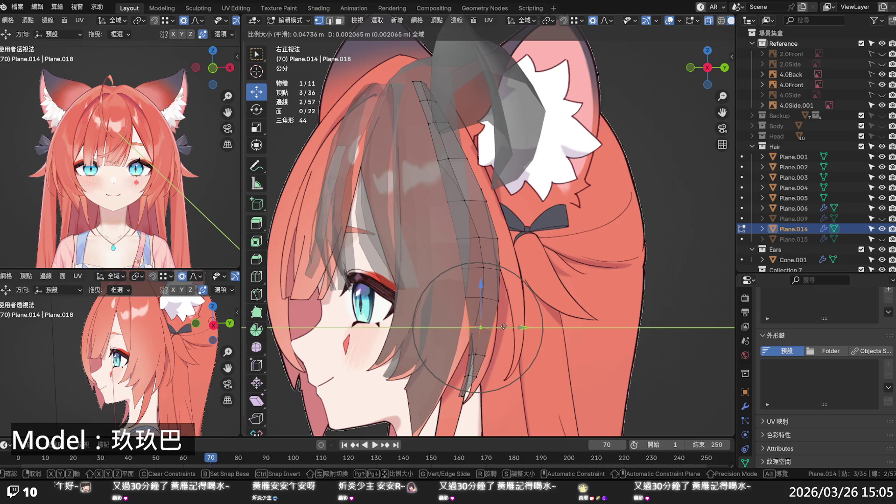
{"action": "left_click", "coordinate": [503, 326]}
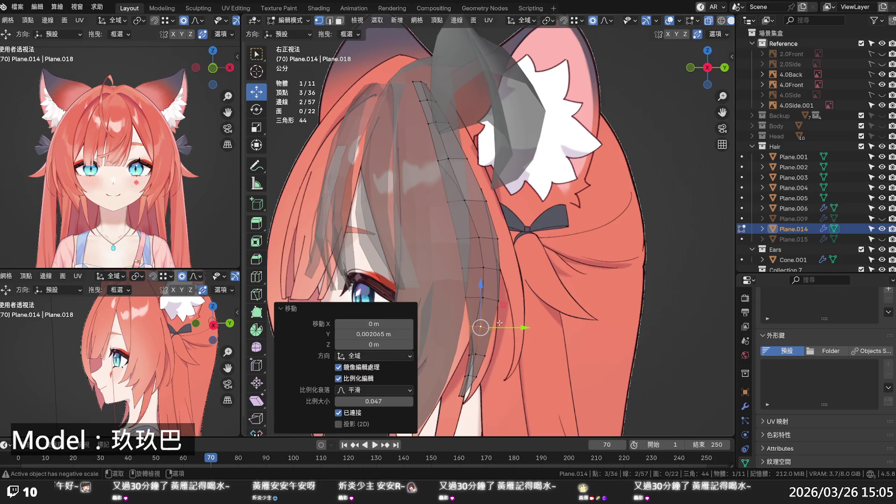
Step: Reselect the tip vertices and scale them with proportional falloff to match the reference curve
{"action": "left_click", "coordinate": [464, 394], "text": "alt"}
{"action": "key", "text": "ctrl+z"}
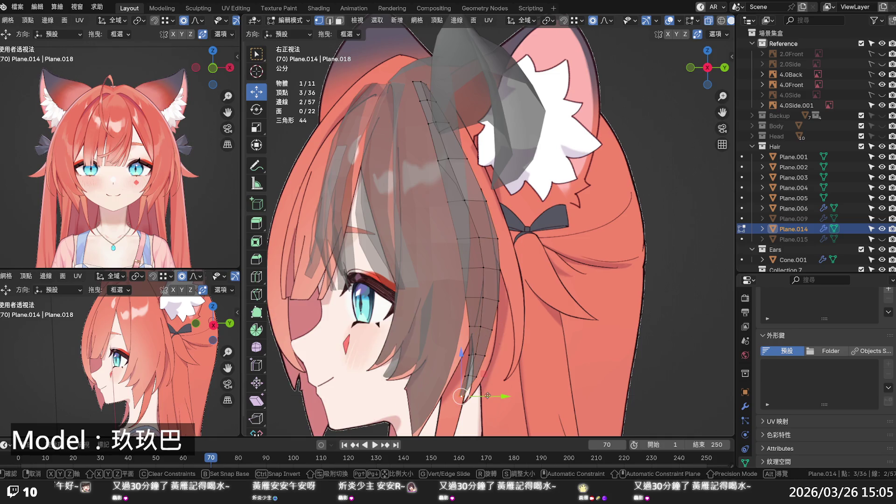
{"action": "key", "text": "s"}
{"action": "scroll", "coordinate": [493, 394], "scroll_direction": "down", "scroll_amount": 8}
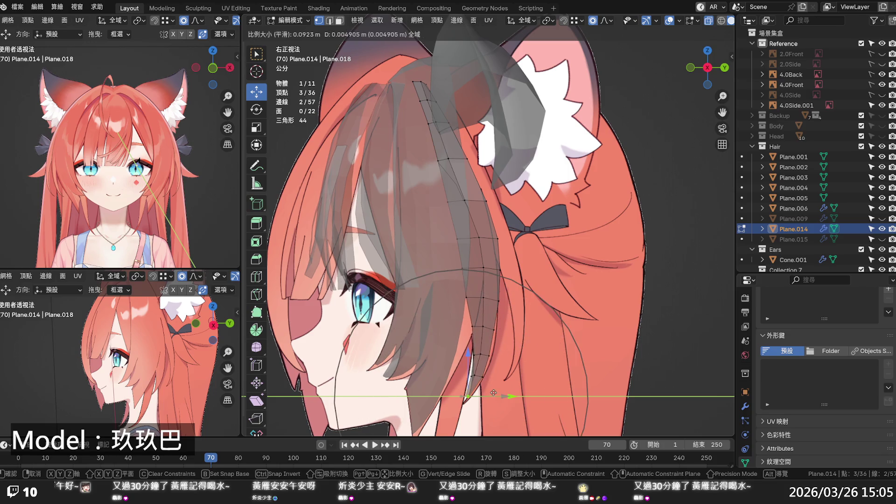
{"action": "left_click", "coordinate": [494, 392]}
{"action": "scroll", "coordinate": [485, 328], "scroll_direction": "down", "scroll_amount": 2}
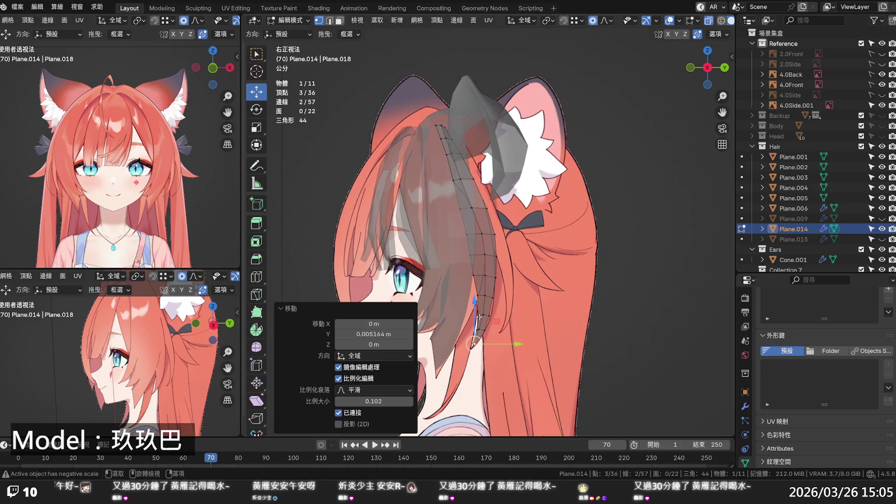
Step: Shift an upper strand vertex twice along Y to follow the head outline
{"action": "key", "text": "alt+z"}
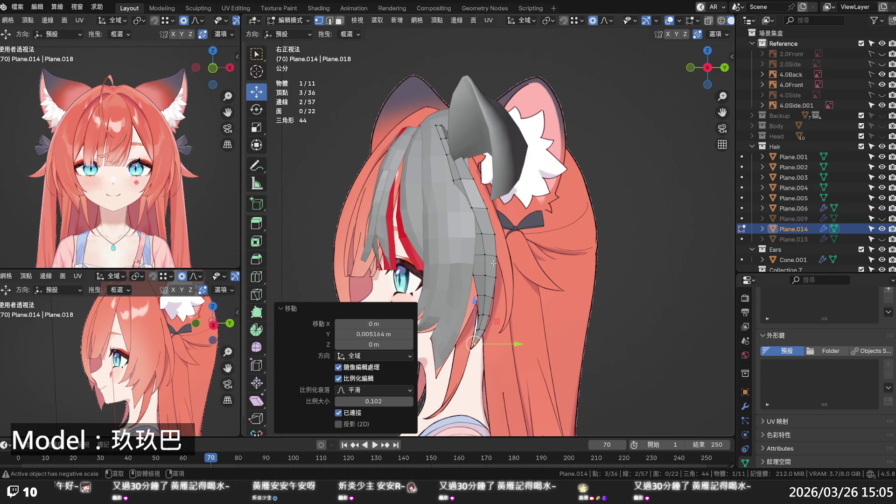
{"action": "key", "text": "alt+z"}
{"action": "left_click", "coordinate": [494, 235]}
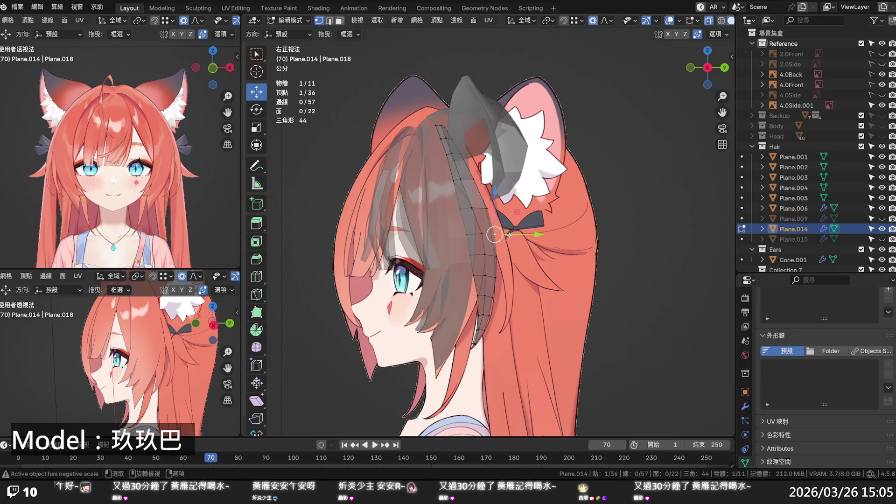
{"action": "key", "text": "g"}
{"action": "key", "text": "y"}
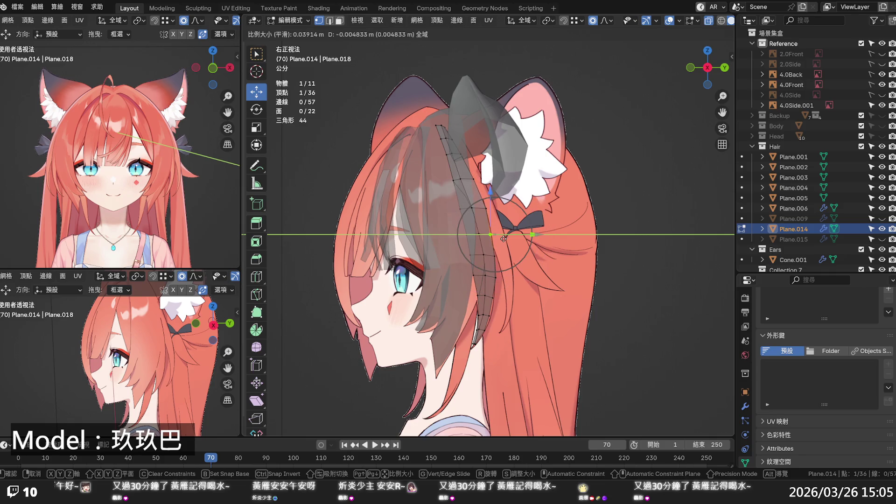
{"action": "left_click", "coordinate": [504, 239]}
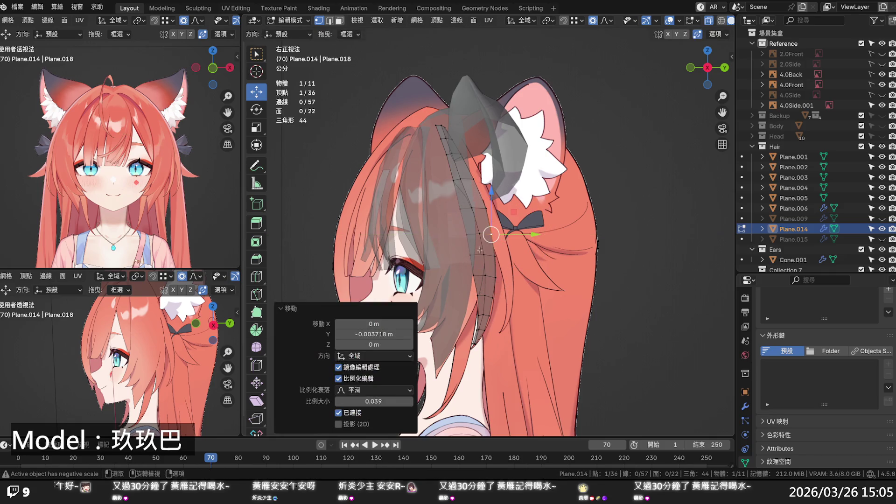
{"action": "key", "text": "g"}
{"action": "key", "text": "y"}
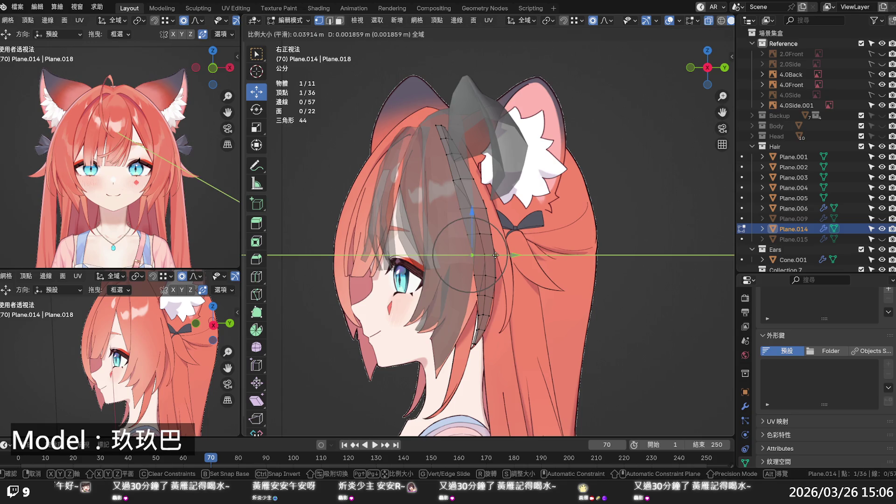
{"action": "left_click", "coordinate": [496, 255]}
Step: Move two lower strand vertices along Y to hug the side of the head
{"action": "left_click", "coordinate": [477, 276]}
{"action": "key", "text": "g"}
{"action": "key", "text": "y"}
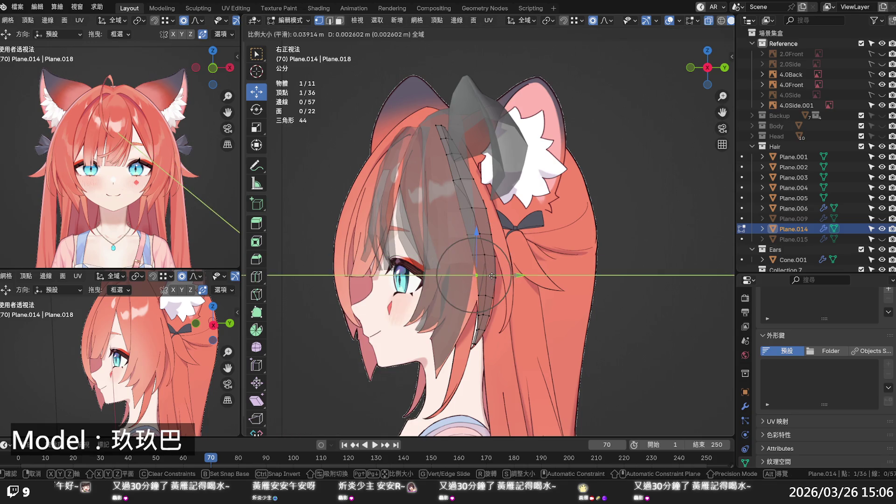
{"action": "left_click", "coordinate": [492, 276]}
{"action": "scroll", "coordinate": [490, 326], "scroll_direction": "up", "scroll_amount": 3}
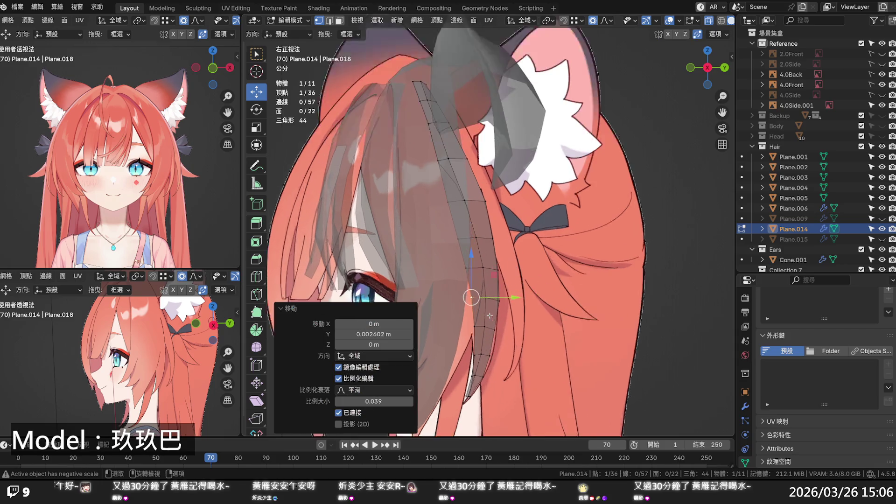
{"action": "left_click", "coordinate": [491, 381]}
{"action": "key", "text": "g"}
{"action": "key", "text": "y"}
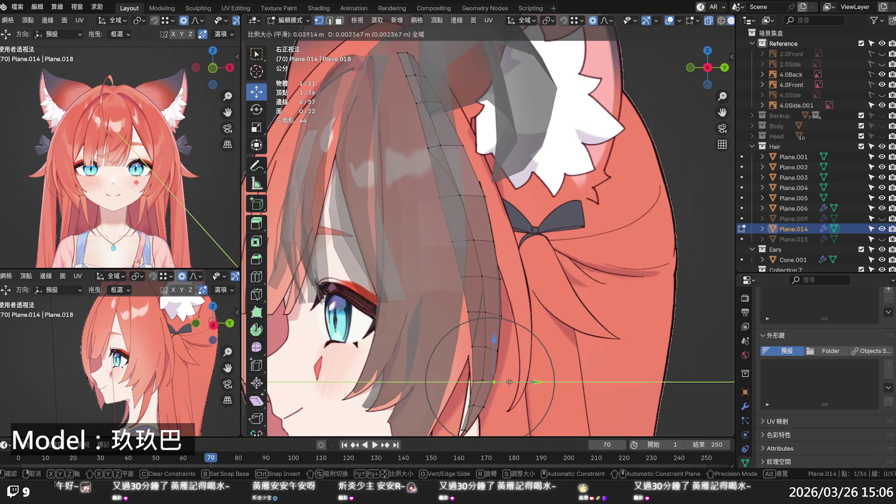
{"action": "left_click", "coordinate": [478, 379]}
Step: Nudge more strand vertices along Y, latest by 0.002602 m at proportional size 0.039
{"action": "key", "text": "g"}
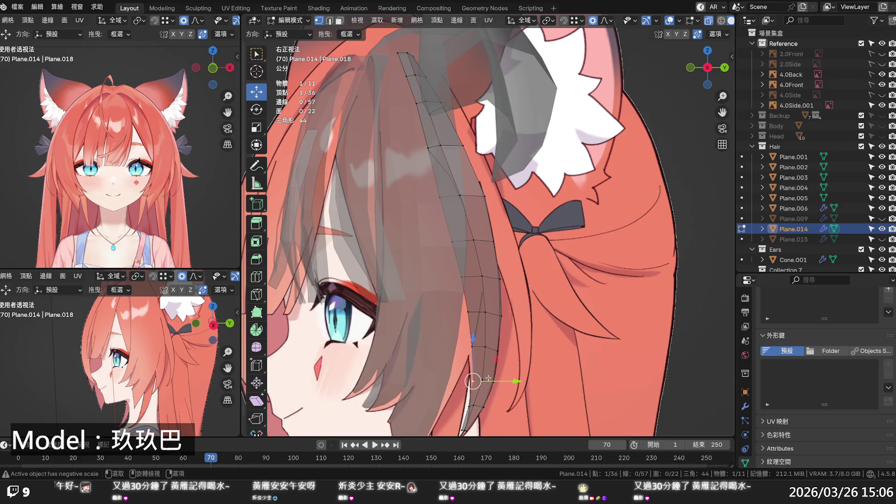
{"action": "key", "text": "y"}
{"action": "scroll", "coordinate": [476, 368], "scroll_direction": "up", "scroll_amount": 6}
{"action": "left_click", "coordinate": [479, 353]}
{"action": "left_click", "coordinate": [476, 346]}
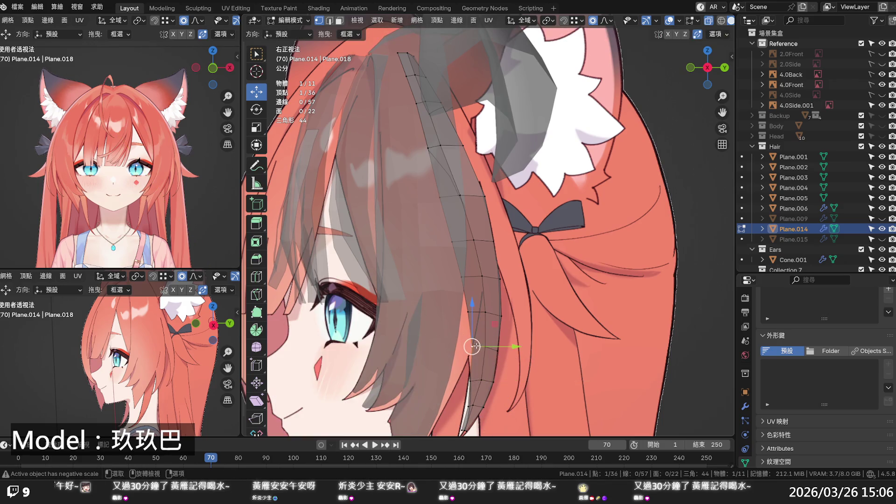
{"action": "key", "text": "g"}
{"action": "key", "text": "y"}
{"action": "left_click", "coordinate": [477, 344]}
{"action": "left_click", "coordinate": [466, 322]}
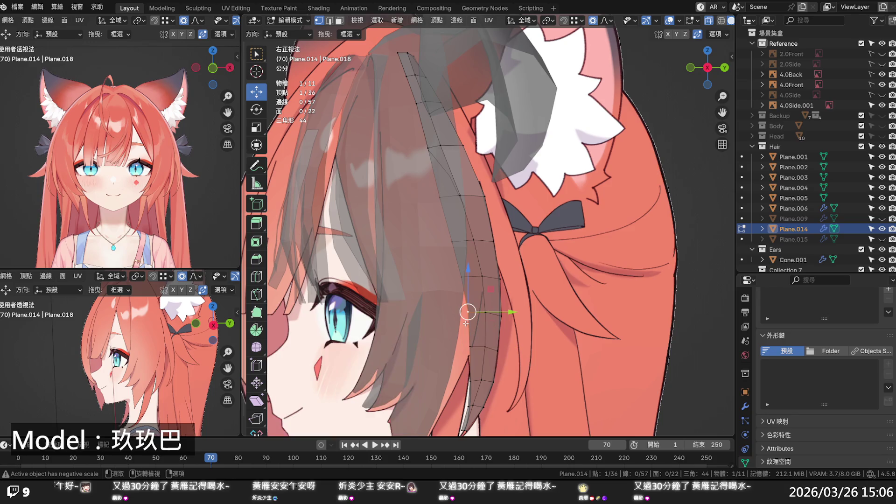
{"action": "key", "text": "alt+z"}
{"action": "scroll", "coordinate": [463, 318], "scroll_direction": "down", "scroll_amount": 6}
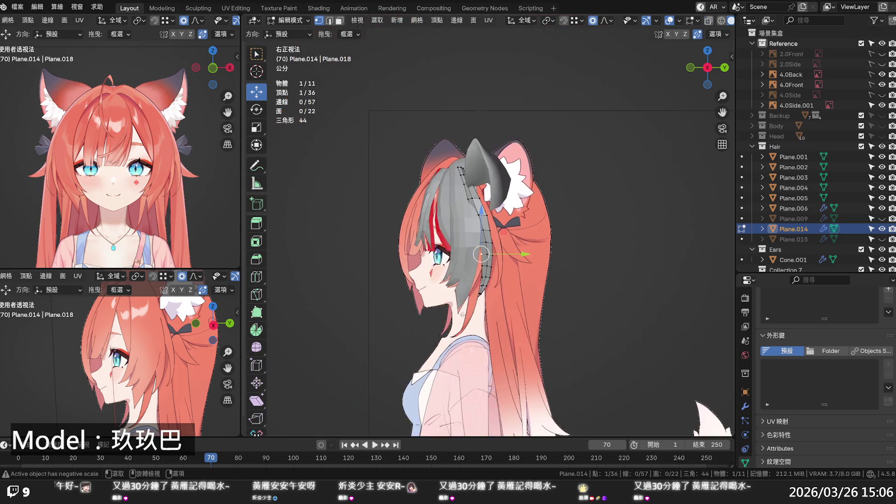
Step: Return to the Right Ortho X-ray view and shift two upper strand vertices along Y
{"action": "mouse_move", "coordinate": [530, 275]}
{"action": "middle_mouse_down"}
{"action": "mouse_move", "coordinate": [538, 299]}
{"action": "mouse_move", "coordinate": [526, 302]}
{"action": "middle_mouse_up"}
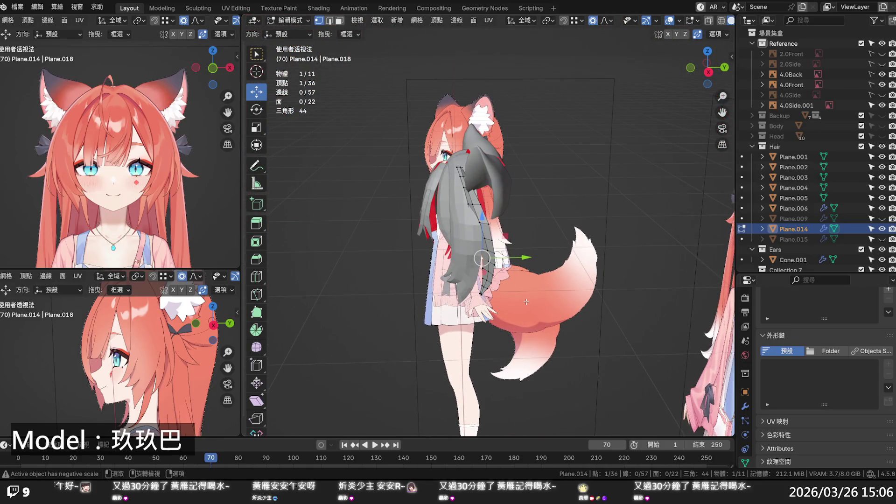
{"action": "key", "text": "KP_3"}
{"action": "key", "text": "alt+z"}
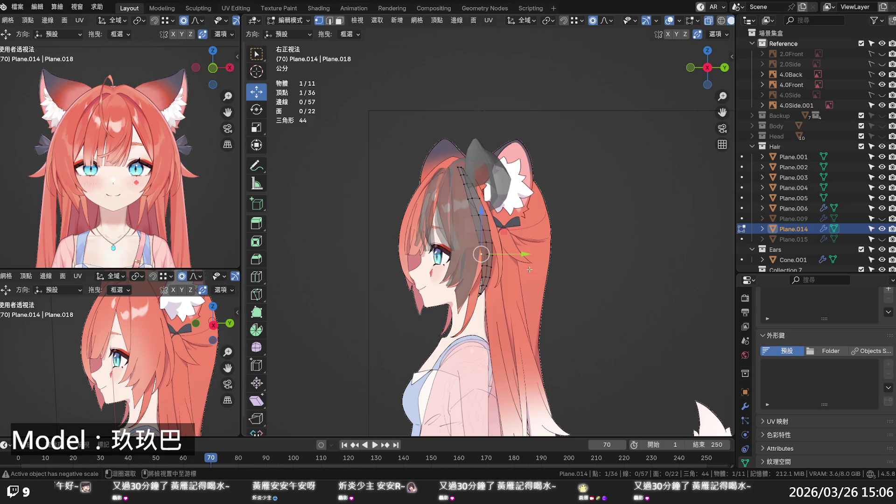
{"action": "scroll", "coordinate": [530, 270], "scroll_direction": "up", "scroll_amount": 6}
{"action": "left_click", "coordinate": [483, 196]}
{"action": "key", "text": "g"}
{"action": "key", "text": "y"}
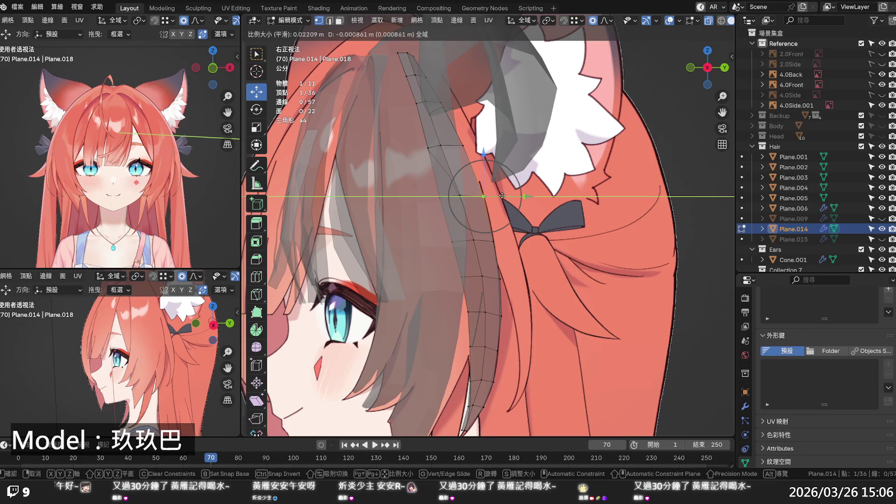
{"action": "left_click", "coordinate": [503, 195]}
{"action": "left_click", "coordinate": [463, 145]}
{"action": "key", "text": "g"}
{"action": "key", "text": "y"}
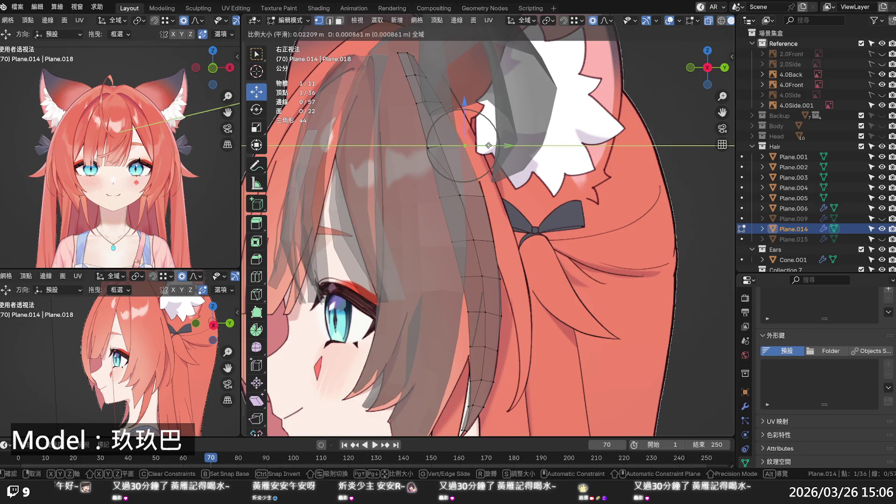
{"action": "left_click", "coordinate": [492, 145]}
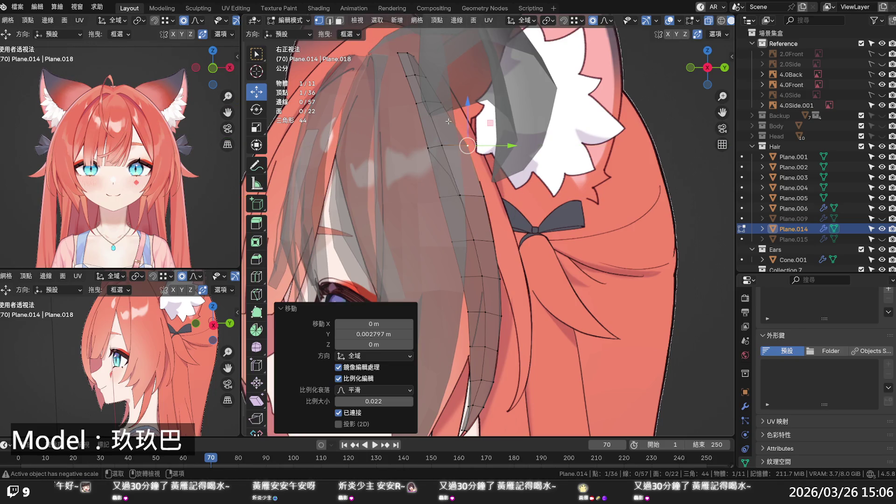
Step: Move the upper vertex rows of the strand, up to the top row, along Y toward the ear
{"action": "left_click", "coordinate": [436, 104], "text": "alt"}
{"action": "key", "text": "g"}
{"action": "key", "text": "y"}
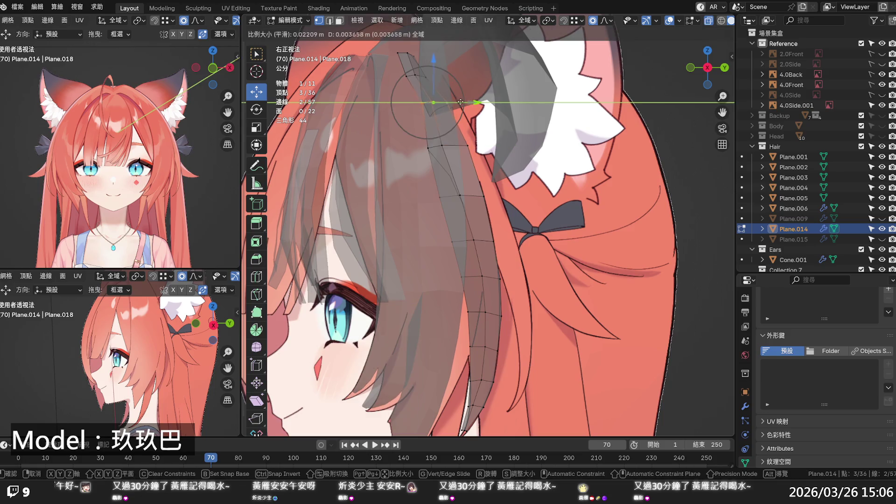
{"action": "left_click", "coordinate": [464, 102]}
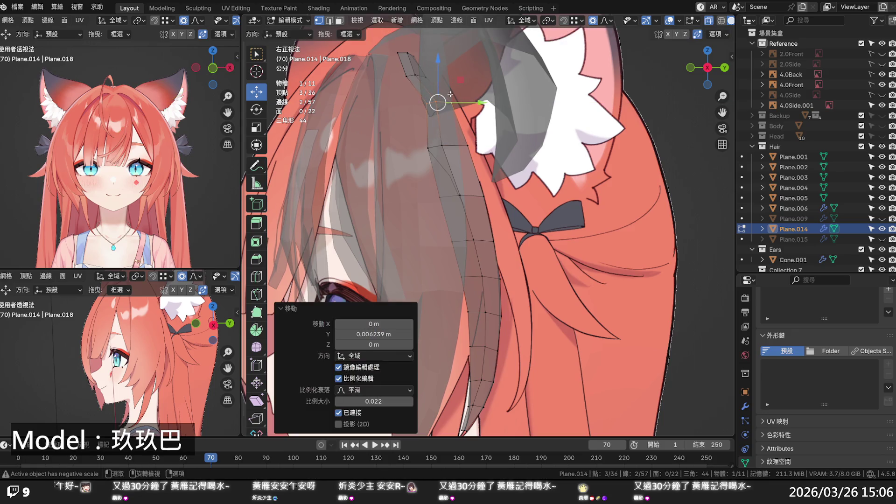
{"action": "left_click", "coordinate": [435, 76], "text": "alt"}
{"action": "key", "text": "g"}
{"action": "key", "text": "y"}
{"action": "left_click", "coordinate": [452, 75]}
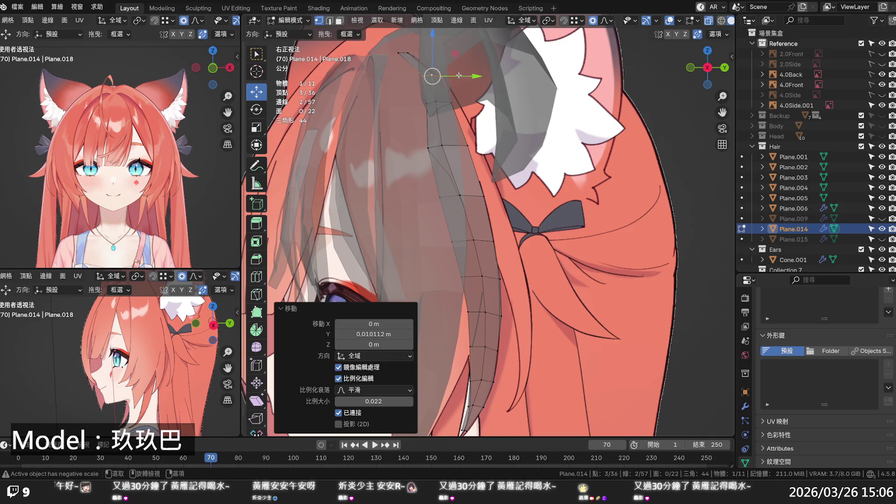
{"action": "left_click", "coordinate": [406, 56], "text": "alt"}
{"action": "key", "text": "g"}
{"action": "key", "text": "y"}
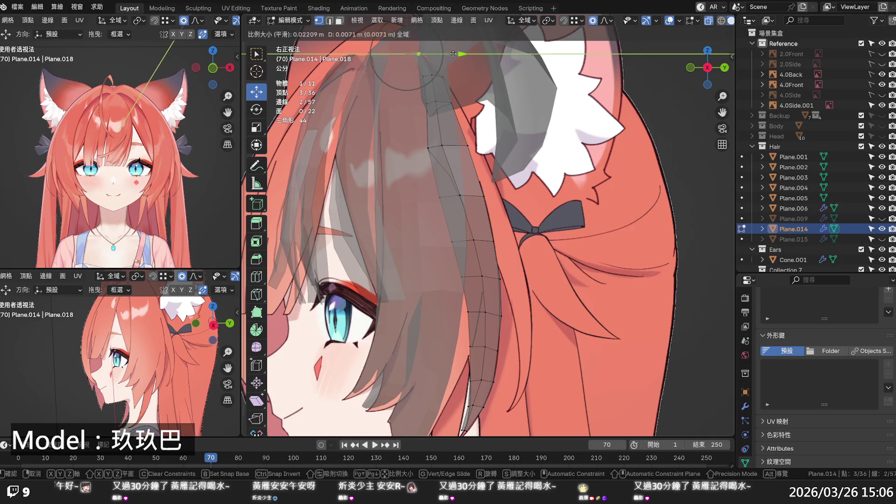
{"action": "left_click", "coordinate": [463, 52]}
Step: Refine individual upper strand vertices with small Y shifts around the ear
{"action": "left_click", "coordinate": [430, 105]}
{"action": "key", "text": "g"}
{"action": "key", "text": "y"}
{"action": "scroll", "coordinate": [440, 102], "scroll_direction": "up", "scroll_amount": 1}
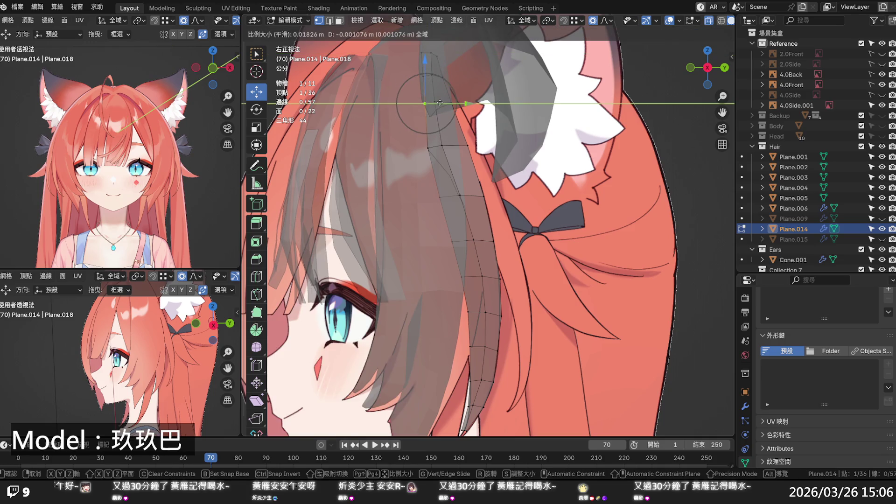
{"action": "left_click", "coordinate": [439, 103]}
{"action": "left_click", "coordinate": [439, 147]}
{"action": "key", "text": "g"}
{"action": "key", "text": "y"}
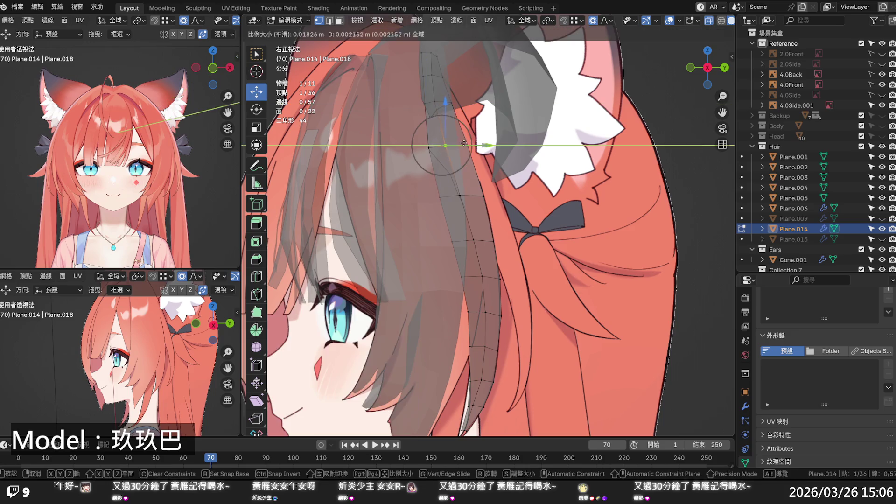
{"action": "left_click", "coordinate": [466, 143]}
{"action": "left_click", "coordinate": [437, 101]}
{"action": "left_click_drag", "start_coordinate": [451, 100], "coordinate": [456, 101]}
Step: From below, pull the strand's tip vertex along X, latest by 0.000369 m at proportional size 0.009
{"action": "middle_click_drag", "start_coordinate": [473, 102], "coordinate": [531, 188]}
{"action": "middle_click_drag", "start_coordinate": [472, 188], "coordinate": [463, 219]}
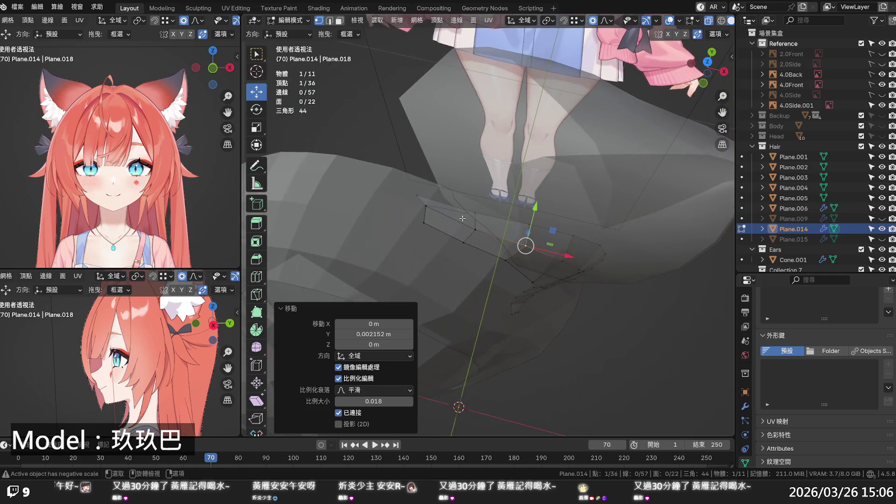
{"action": "left_click", "coordinate": [428, 207]}
{"action": "key", "text": "g"}
{"action": "key", "text": "x"}
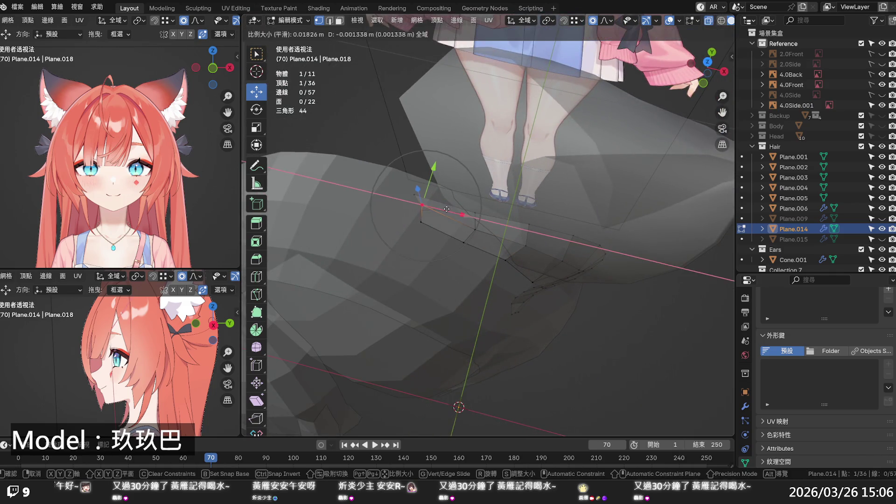
{"action": "left_click", "coordinate": [445, 209]}
{"action": "key", "text": "g"}
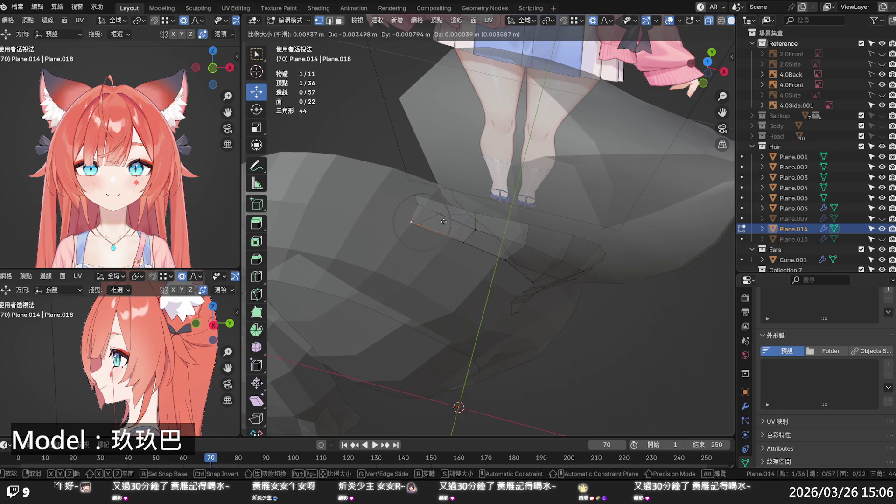
{"action": "left_click", "coordinate": [443, 222]}
{"action": "key", "text": "g"}
{"action": "key", "text": "x"}
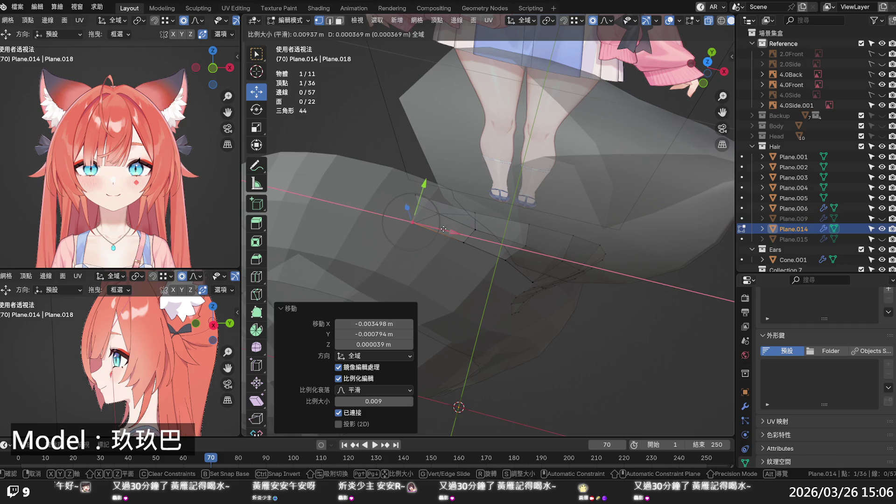
{"action": "left_click", "coordinate": [443, 229]}
{"action": "mouse_move", "coordinate": [460, 238]}
{"action": "middle_mouse_down"}
{"action": "mouse_move", "coordinate": [467, 191]}
{"action": "mouse_move", "coordinate": [405, 138]}
{"action": "middle_mouse_up"}
Step: In X-ray, grow the strand vertex selection and nudge it along Y
{"action": "scroll", "coordinate": [405, 138], "scroll_direction": "up", "scroll_amount": 5, "text": "shift"}
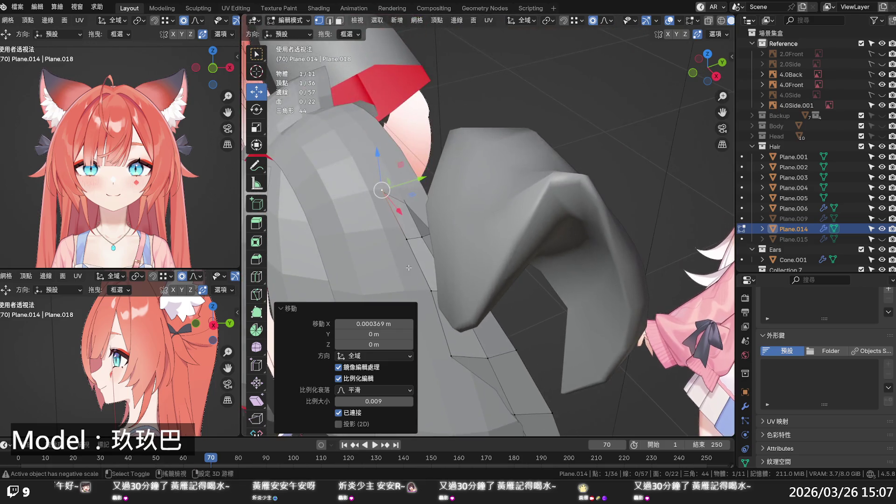
{"action": "key", "text": "alt+z"}
{"action": "key", "text": "ctrl+KP_Add"}
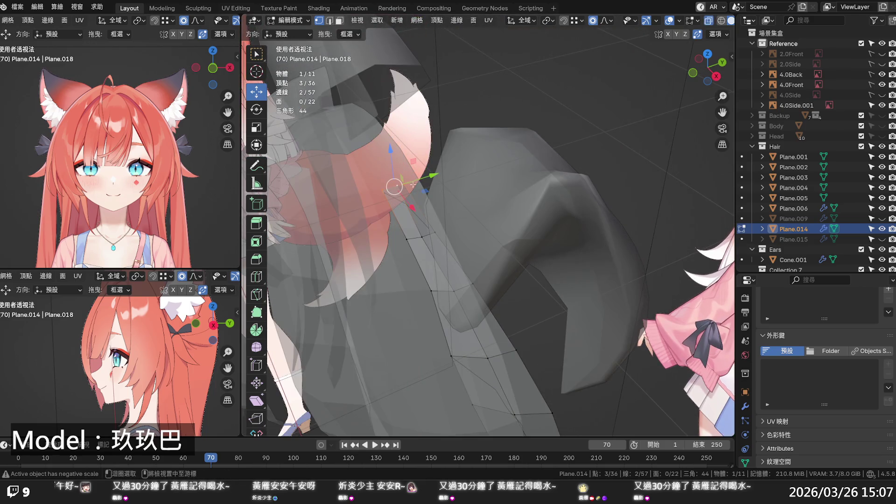
{"action": "key", "text": "g"}
{"action": "key", "text": "y"}
{"action": "scroll", "coordinate": [430, 174], "scroll_direction": "down", "scroll_amount": 20}
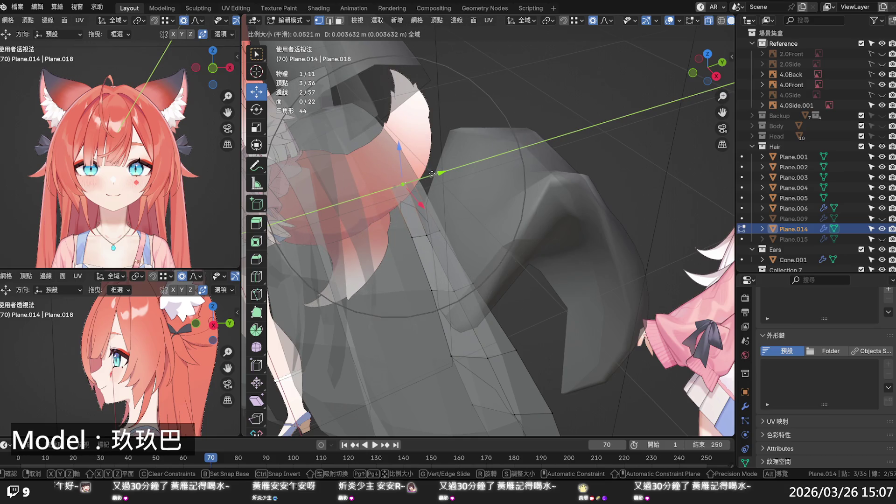
{"action": "left_click", "coordinate": [432, 174]}
Step: In right side view, move a single strand vertex near the ear
{"action": "mouse_move", "coordinate": [432, 174]}
{"action": "middle_mouse_down"}
{"action": "mouse_move", "coordinate": [504, 215]}
{"action": "mouse_move", "coordinate": [528, 157]}
{"action": "middle_mouse_up"}
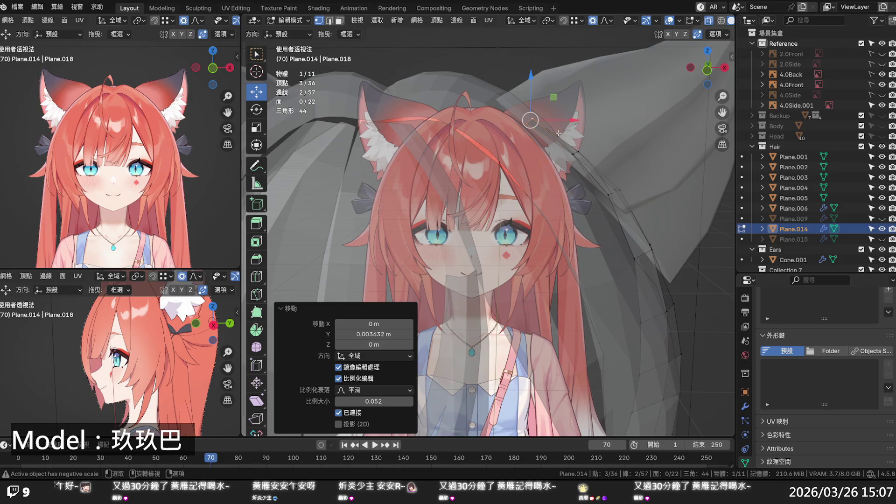
{"action": "key", "text": "KP_3"}
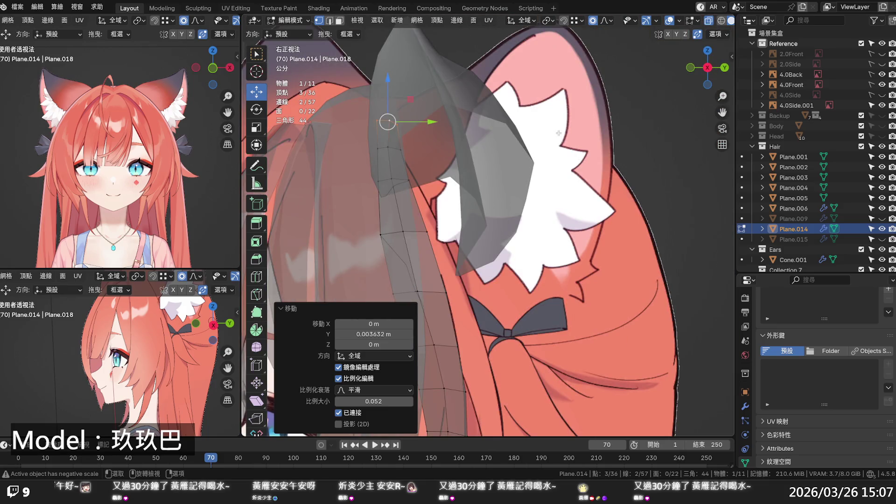
{"action": "left_click", "coordinate": [386, 120]}
{"action": "key", "text": "g"}
{"action": "scroll", "coordinate": [402, 120], "scroll_direction": "up", "scroll_amount": 5}
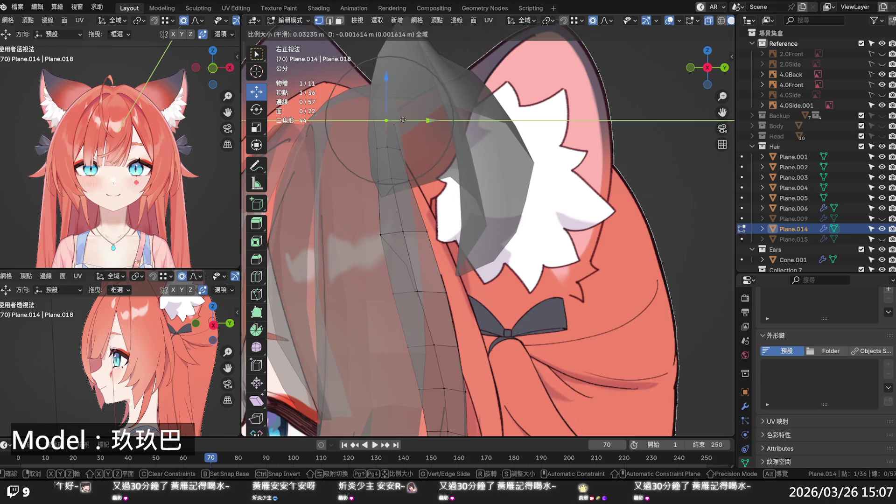
{"action": "left_click", "coordinate": [402, 119]}
Step: Apply the M (merge) menu to a few strand edge vertices, then clear the selection
{"action": "left_click", "coordinate": [383, 146]}
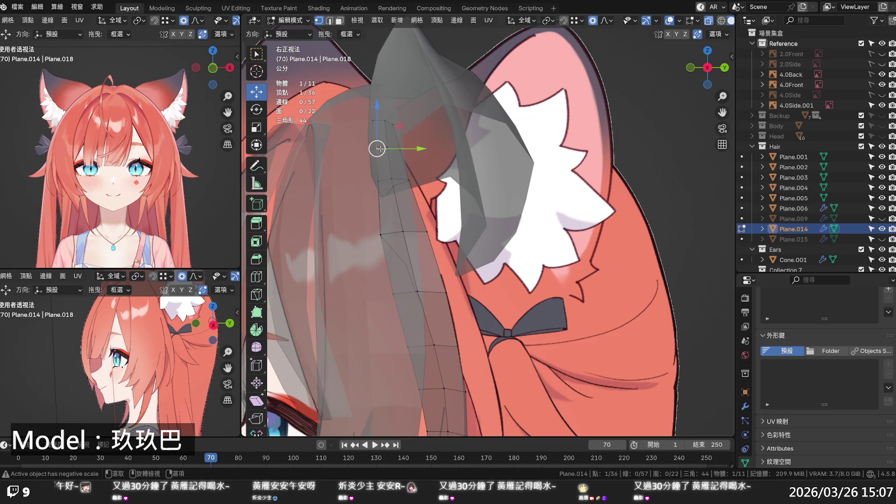
{"action": "left_click", "coordinate": [395, 149], "text": "ctrl"}
{"action": "key", "text": "m"}
{"action": "left_click", "coordinate": [395, 150]}
{"action": "left_click", "coordinate": [450, 154]}
Step: Nudge a strand vertex near the ear 0.001255 m along Y at proportional size 0.029
{"action": "left_click", "coordinate": [382, 235]}
{"action": "key", "text": "g"}
{"action": "key", "text": "y"}
{"action": "left_click", "coordinate": [461, 220]}
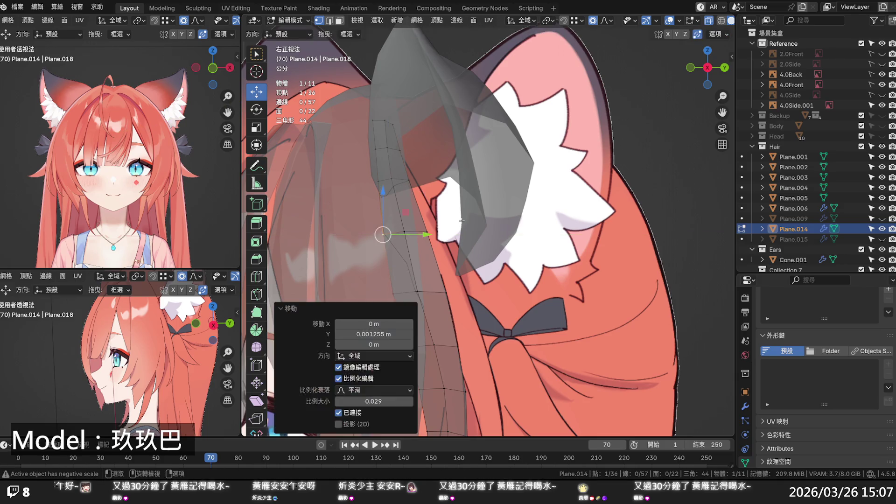
{"action": "left_click", "coordinate": [461, 220]}
Step: Turn X-ray off and orbit to view the solid hair from behind
{"action": "key", "text": "alt+z"}
{"action": "scroll", "coordinate": [458, 218], "scroll_direction": "down", "scroll_amount": 4}
{"action": "middle_click_drag", "start_coordinate": [459, 218], "coordinate": [536, 224]}
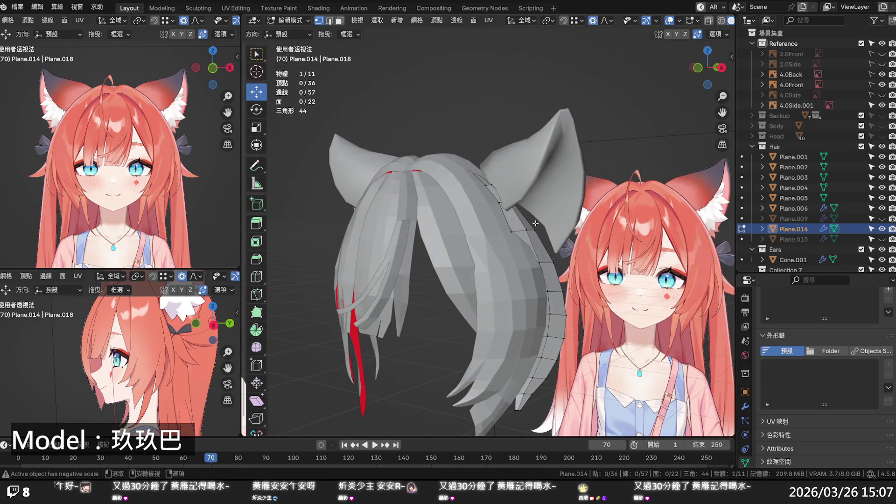
Step: In front view with X-ray, try an X move on a strand vertex beside the eye, then undo it
{"action": "key", "text": "KP_3"}
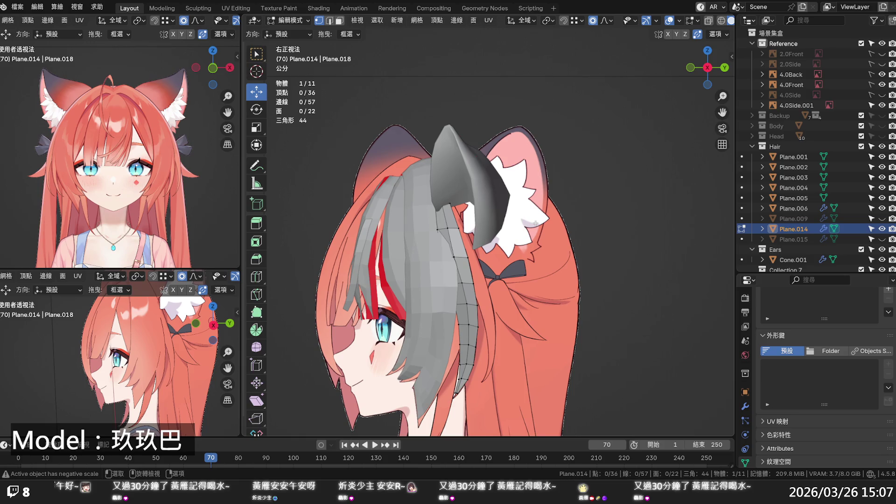
{"action": "key", "text": "KP_1"}
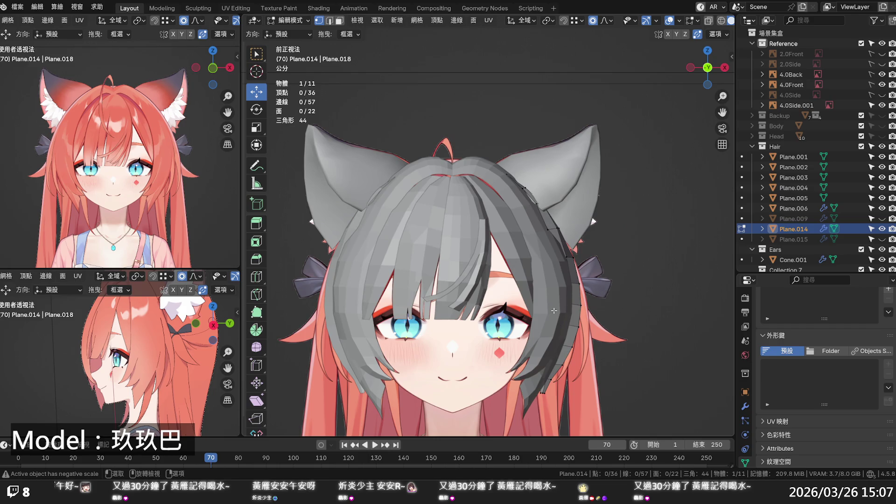
{"action": "key", "text": "alt+z"}
{"action": "scroll", "coordinate": [513, 280], "scroll_direction": "up", "scroll_amount": 4}
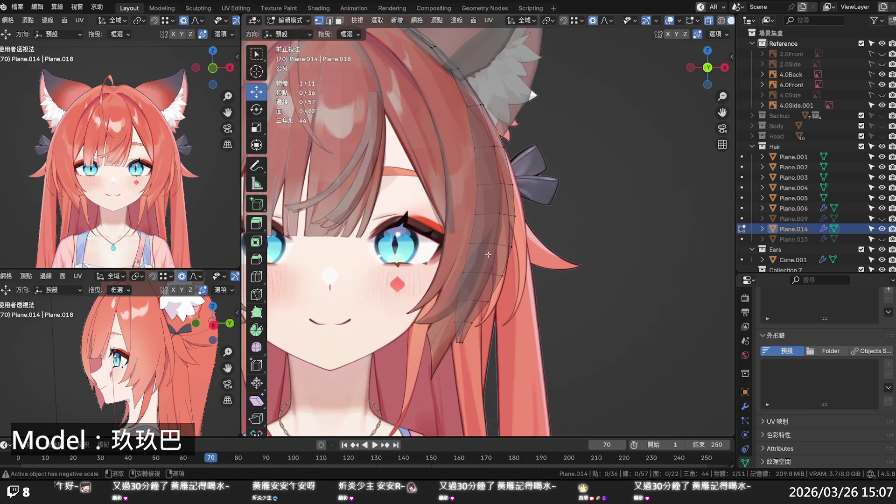
{"action": "scroll", "coordinate": [482, 284], "scroll_direction": "up", "scroll_amount": 2}
{"action": "left_click", "coordinate": [452, 292]}
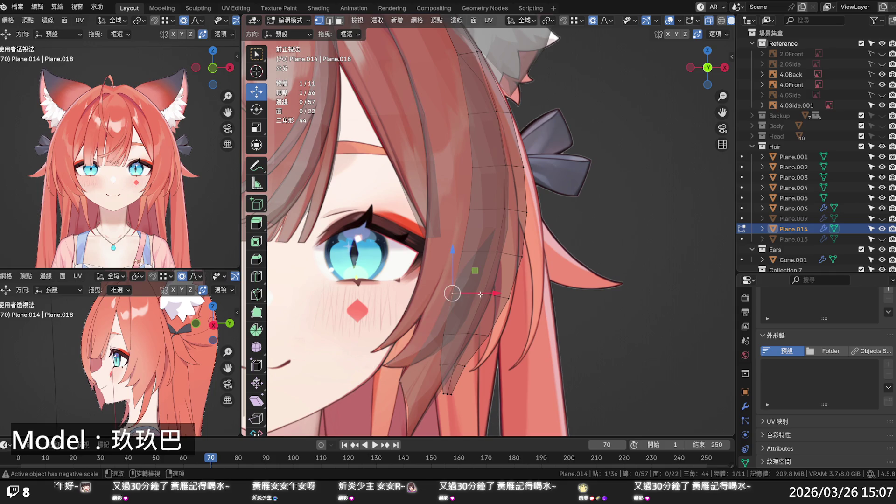
{"action": "key", "text": "g"}
{"action": "key", "text": "x"}
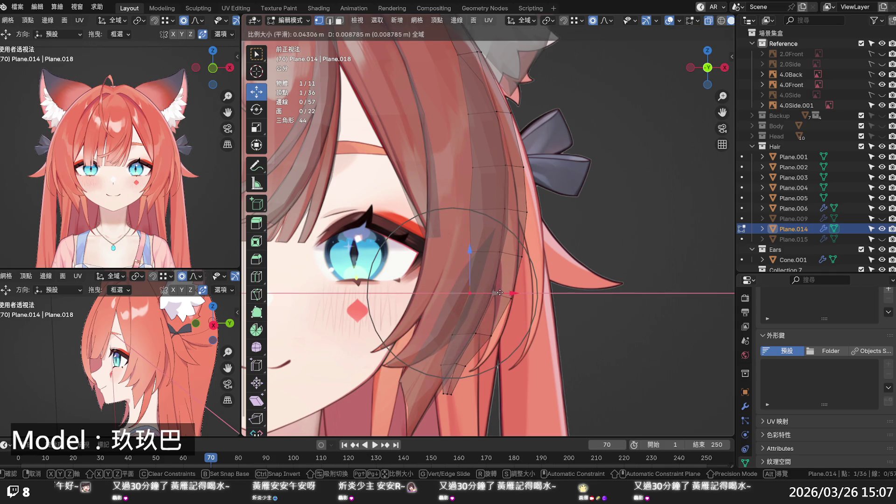
{"action": "left_click", "coordinate": [497, 293]}
{"action": "key", "text": "ctrl+z"}
Step: Select a vertex path up the strand and shift it sideways with proportional falloff
{"action": "left_click", "coordinate": [448, 313], "text": "alt"}
{"action": "left_click", "coordinate": [447, 314]}
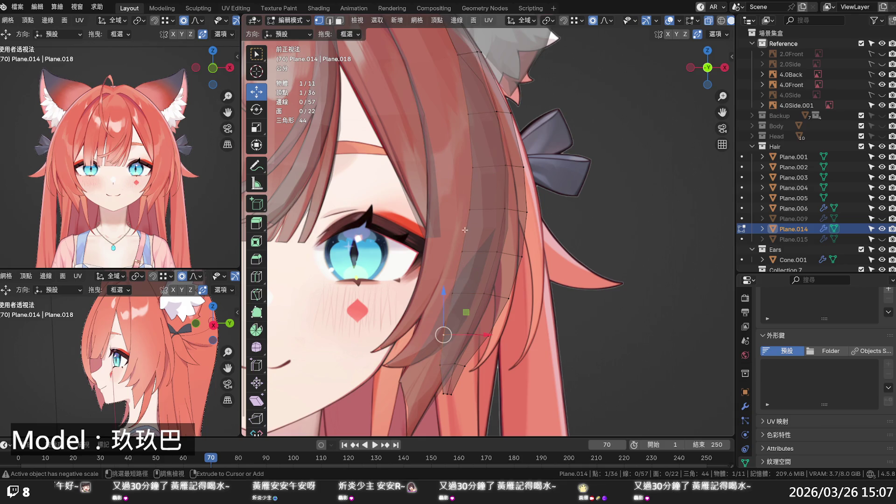
{"action": "left_click", "coordinate": [472, 170], "text": "shift"}
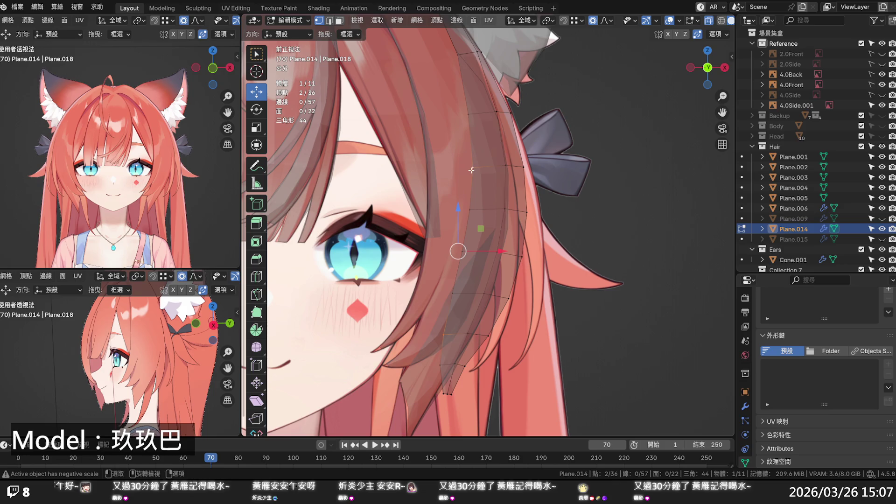
{"action": "left_click", "coordinate": [445, 336], "text": "alt"}
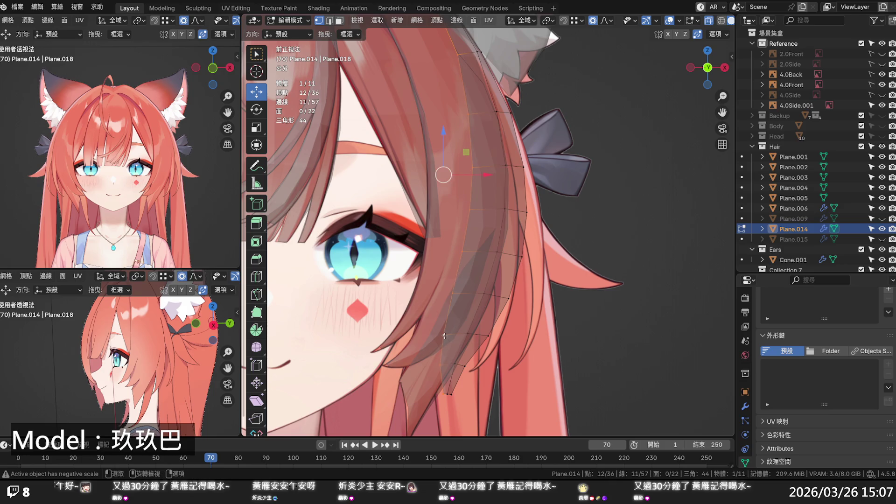
{"action": "left_click", "coordinate": [445, 336]}
{"action": "left_click", "coordinate": [474, 167], "text": "ctrl"}
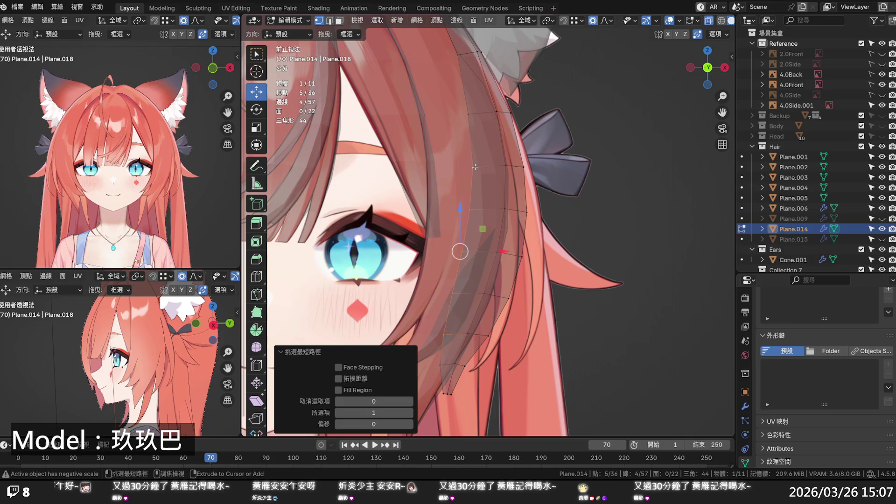
{"action": "mouse_move", "coordinate": [487, 253]}
{"action": "left_mouse_down"}
{"action": "mouse_move", "coordinate": [518, 251]}
{"action": "mouse_move", "coordinate": [509, 250]}
{"action": "left_mouse_up"}
Step: Shift the strand's top vertex and the vertices by the ribbon sideways to fit the outline
{"action": "scroll", "coordinate": [512, 250], "scroll_direction": "down", "scroll_amount": 4}
{"action": "left_click", "coordinate": [473, 114]}
{"action": "left_click_drag", "start_coordinate": [498, 114], "coordinate": [512, 115]}
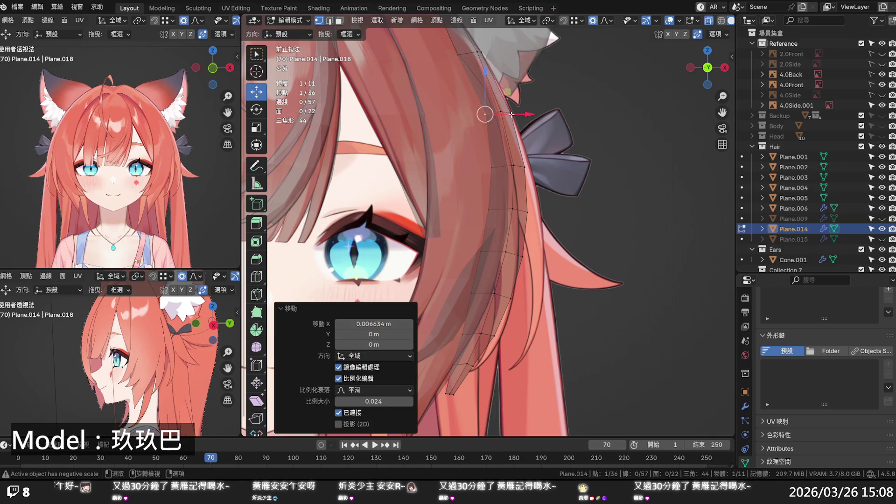
{"action": "left_click", "coordinate": [512, 114]}
{"action": "left_click", "coordinate": [523, 254], "text": "ctrl"}
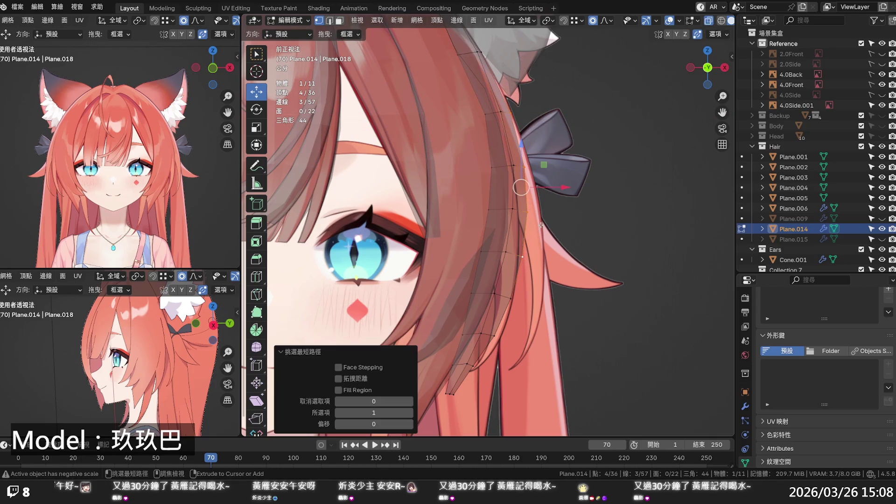
{"action": "left_click_drag", "start_coordinate": [552, 187], "coordinate": [546, 190]}
Step: Move three strand edge vertices left along X to follow the reference hair
{"action": "left_click", "coordinate": [512, 298]}
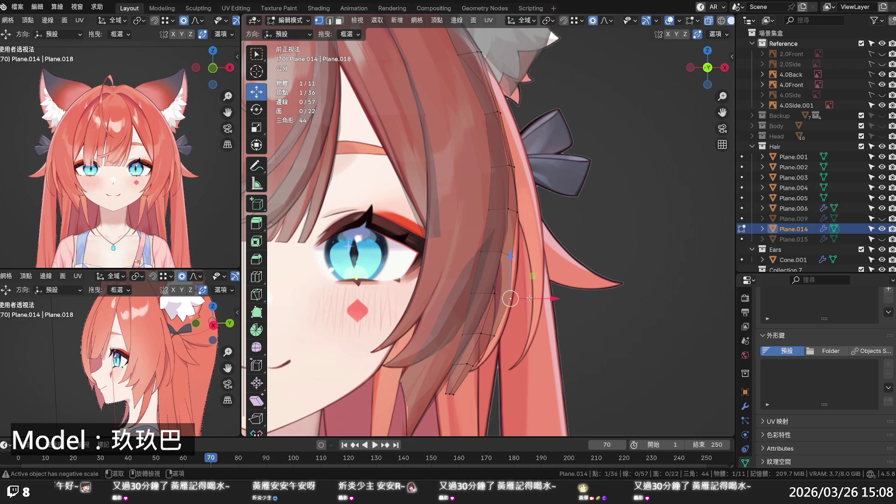
{"action": "key", "text": "g"}
{"action": "key", "text": "x"}
{"action": "left_click", "coordinate": [493, 335]}
{"action": "left_click", "coordinate": [493, 335]}
{"action": "key", "text": "g"}
{"action": "key", "text": "x"}
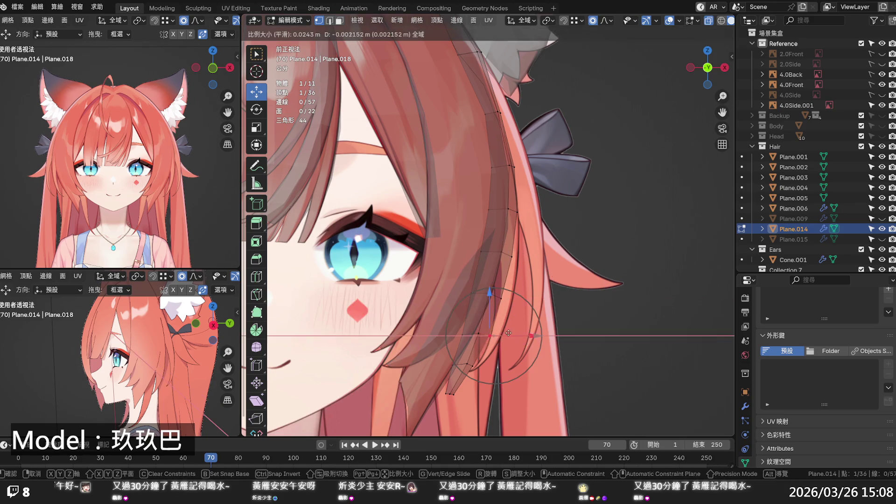
{"action": "left_click", "coordinate": [485, 361]}
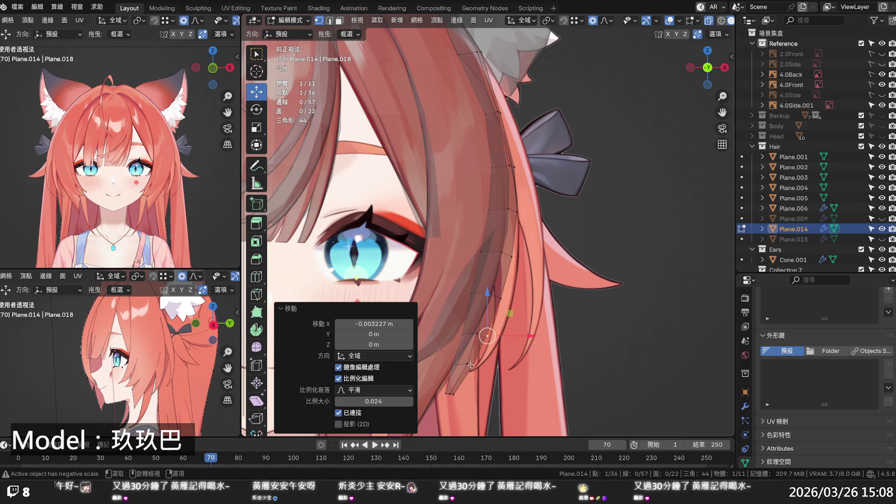
{"action": "left_click", "coordinate": [473, 365]}
{"action": "key", "text": "g"}
{"action": "key", "text": "x"}
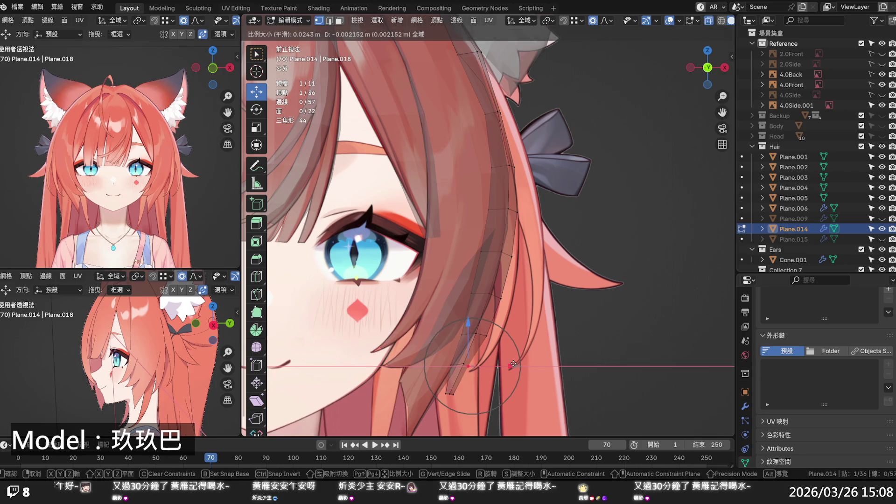
{"action": "left_click", "coordinate": [485, 385]}
Step: Adjust the vertex near the strand tip and another edge vertex along X
{"action": "left_click", "coordinate": [452, 392]}
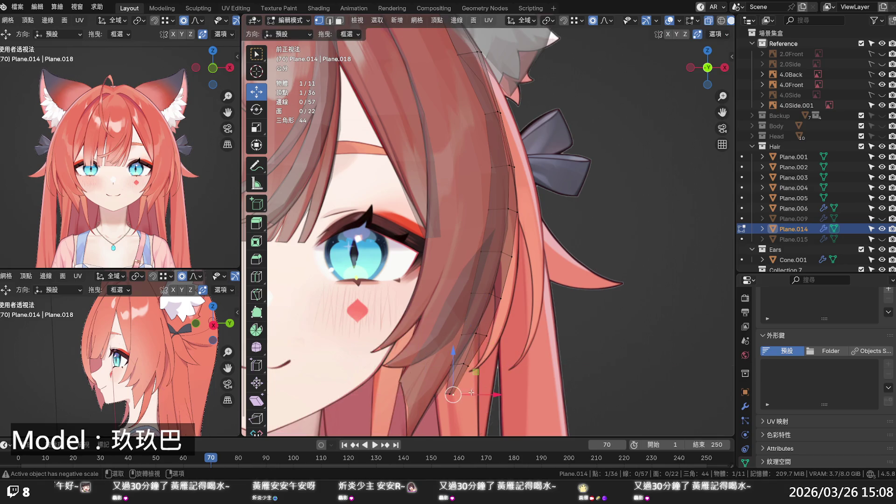
{"action": "key", "text": "g"}
{"action": "key", "text": "x"}
{"action": "left_click", "coordinate": [463, 393]}
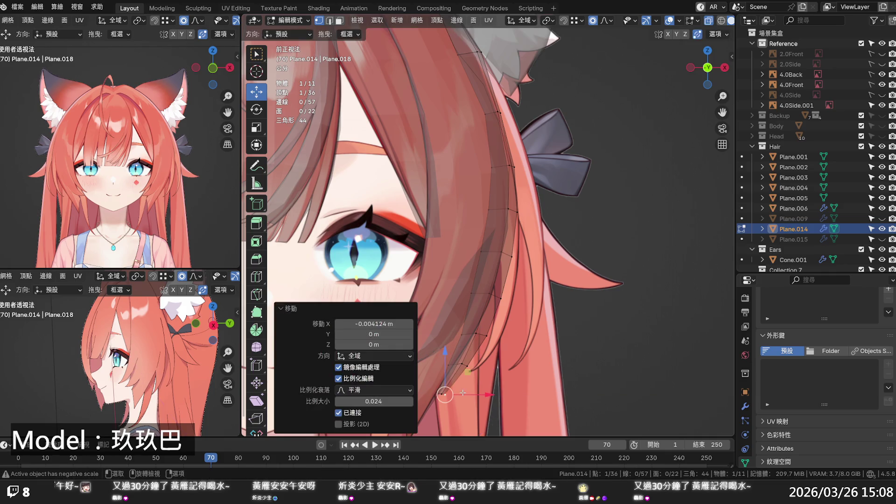
{"action": "left_click", "coordinate": [475, 294]}
{"action": "key", "text": "g"}
{"action": "key", "text": "x"}
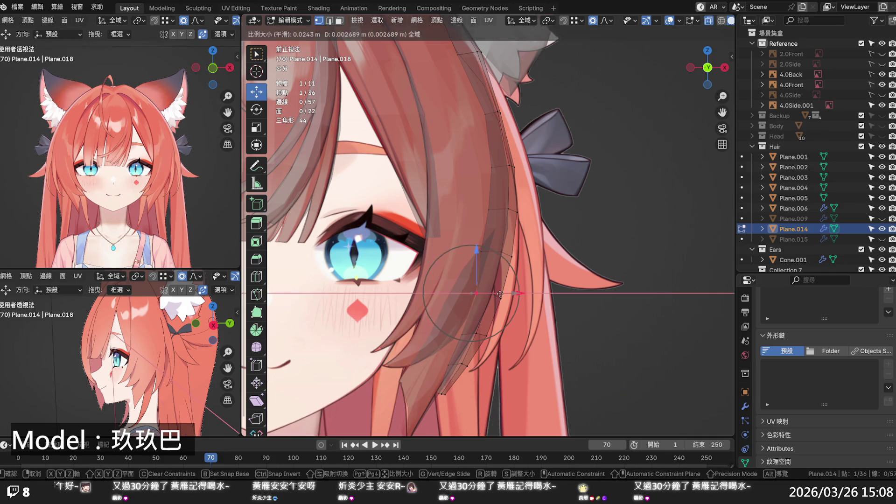
{"action": "scroll", "coordinate": [500, 295], "scroll_direction": "down", "scroll_amount": 1}
Step: Move the upper strand vertices beside the eye and ribbon along X, the last by -0.000896 m
{"action": "left_click", "coordinate": [488, 252]}
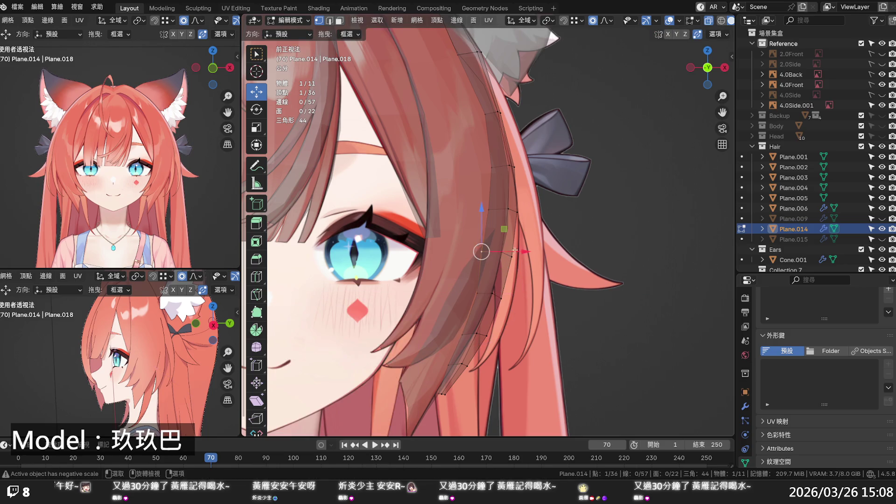
{"action": "key", "text": "g"}
{"action": "key", "text": "x"}
{"action": "left_click", "coordinate": [487, 213]}
{"action": "left_click", "coordinate": [487, 214]}
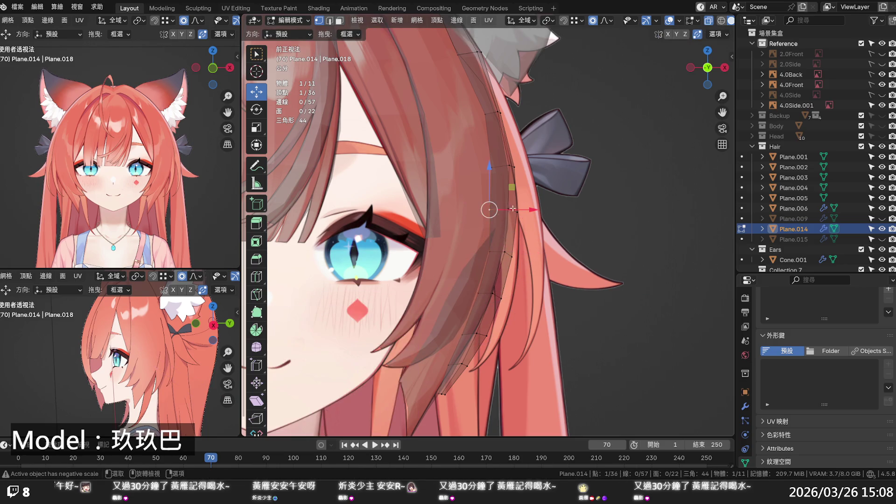
{"action": "key", "text": "g"}
{"action": "key", "text": "x"}
{"action": "left_click", "coordinate": [521, 207]}
{"action": "left_click", "coordinate": [483, 113]}
{"action": "key", "text": "g"}
{"action": "key", "text": "x"}
{"action": "left_click", "coordinate": [488, 93]}
{"action": "scroll", "coordinate": [488, 93], "scroll_direction": "up", "scroll_amount": 2}
{"action": "middle_click_drag", "start_coordinate": [489, 93], "coordinate": [457, 212], "text": "shift"}
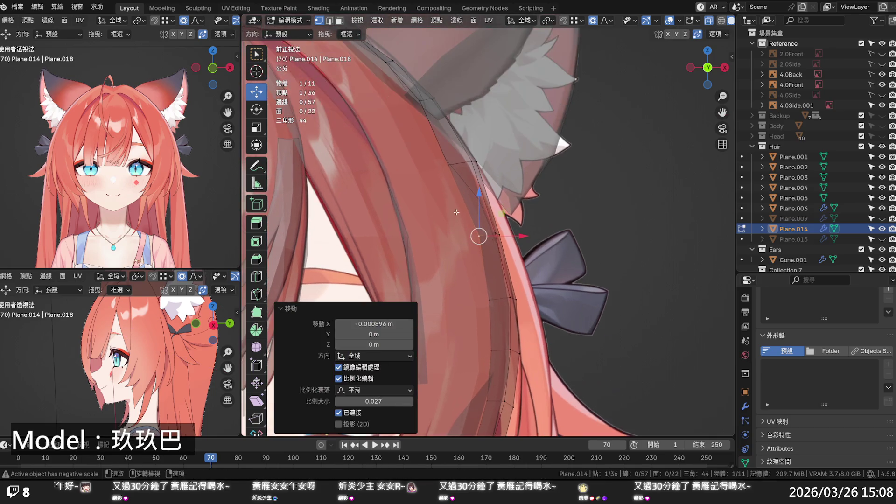
Step: Move a strand vertex near the ear, switch to solid shading and hide the Ears collection
{"action": "left_click", "coordinate": [448, 165]}
{"action": "key", "text": "g"}
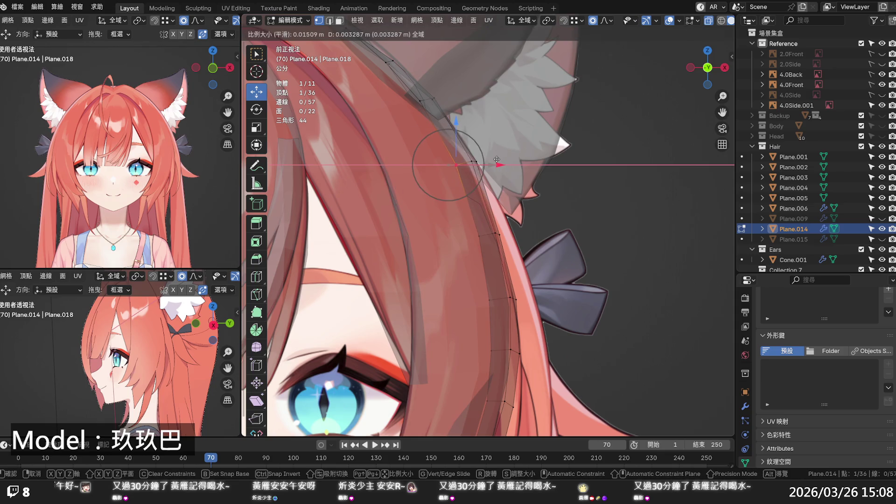
{"action": "left_click", "coordinate": [497, 160]}
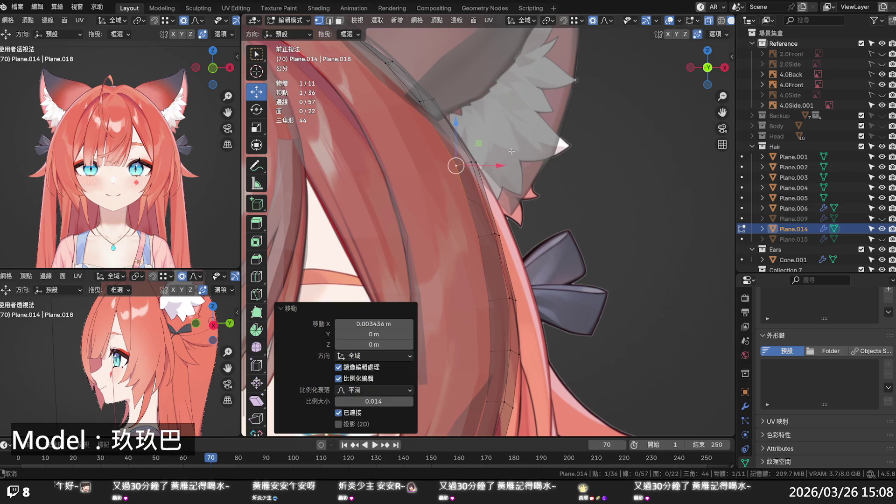
{"action": "middle_click_drag", "start_coordinate": [518, 150], "coordinate": [530, 234], "text": "shift"}
{"action": "key", "text": "z"}
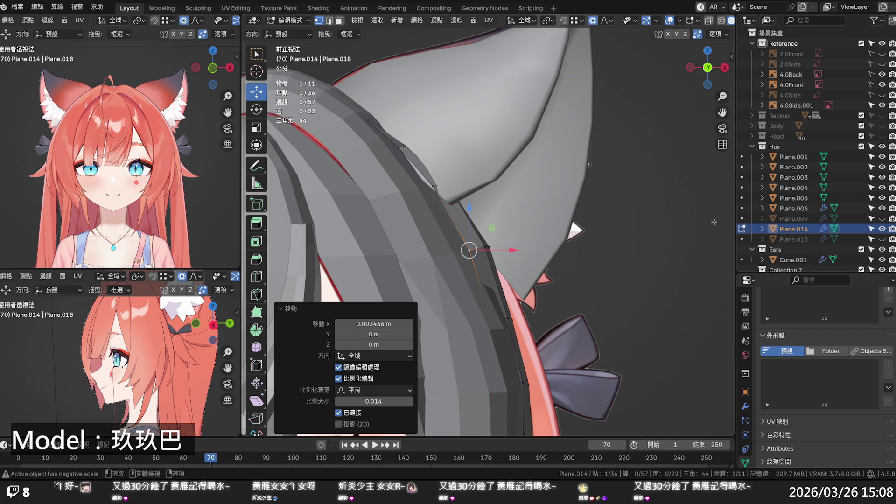
{"action": "scroll", "coordinate": [821, 233], "scroll_direction": "down", "scroll_amount": 1}
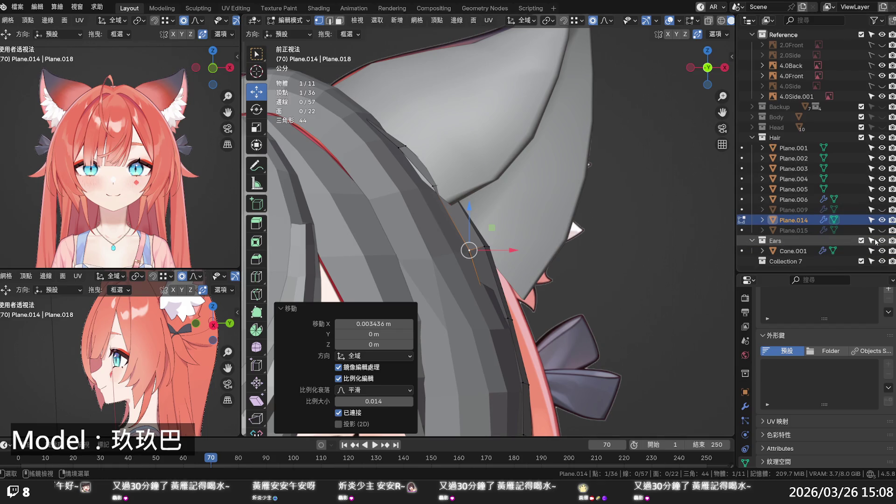
{"action": "left_click", "coordinate": [861, 241]}
{"action": "scroll", "coordinate": [575, 235], "scroll_direction": "down", "scroll_amount": 1}
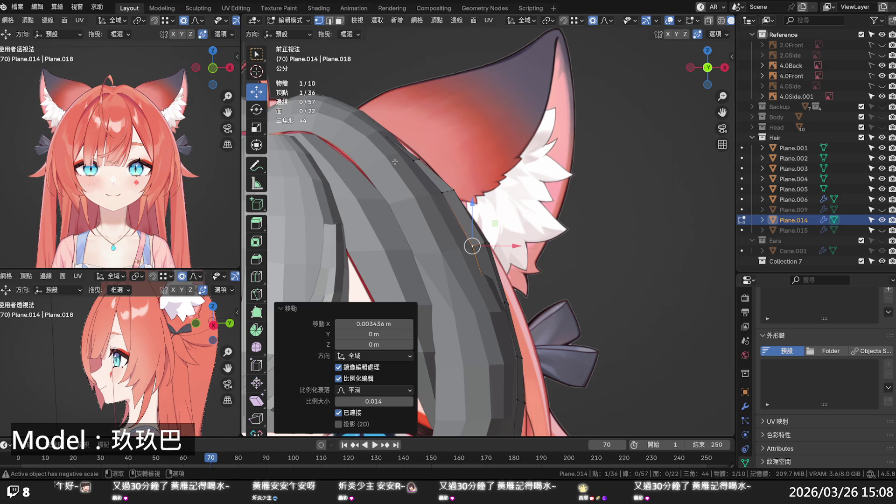
Step: Shift the strand's top edge vertices along X, the last by 0.005199 m at proportional size 0.014
{"action": "left_click", "coordinate": [419, 158]}
{"action": "key", "text": "g"}
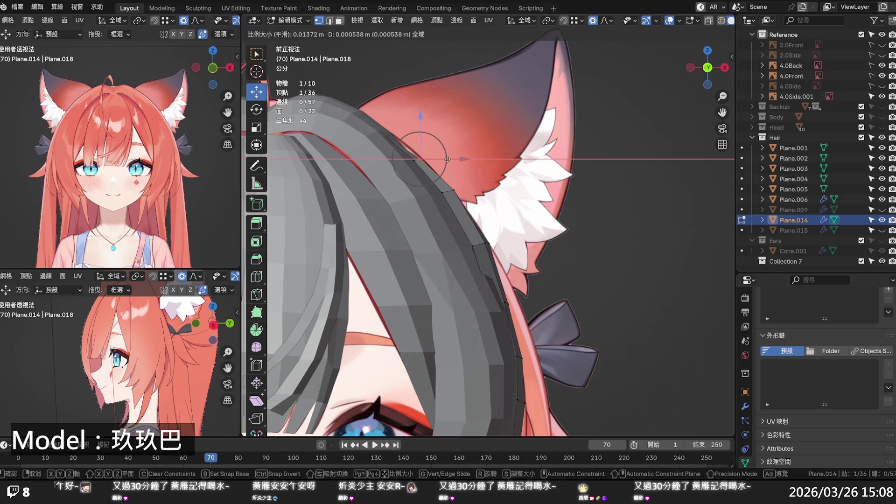
{"action": "left_click", "coordinate": [448, 159]}
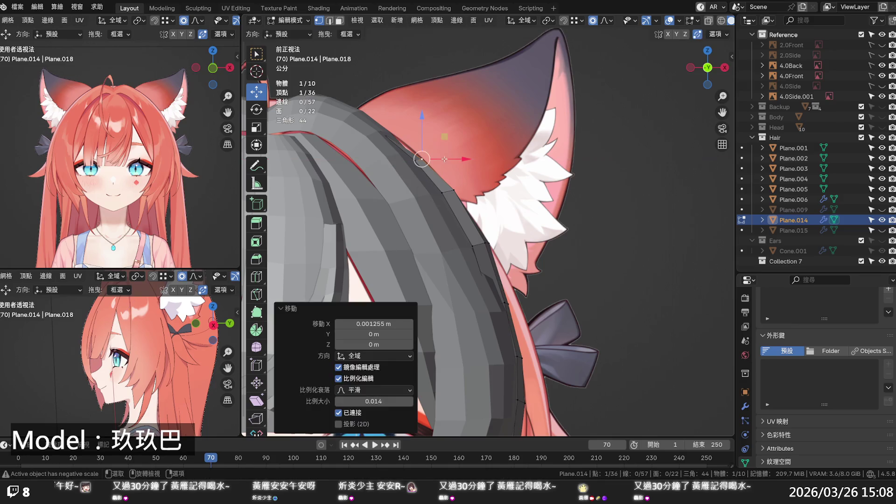
{"action": "key", "text": "alt+z"}
{"action": "left_click", "coordinate": [382, 133]}
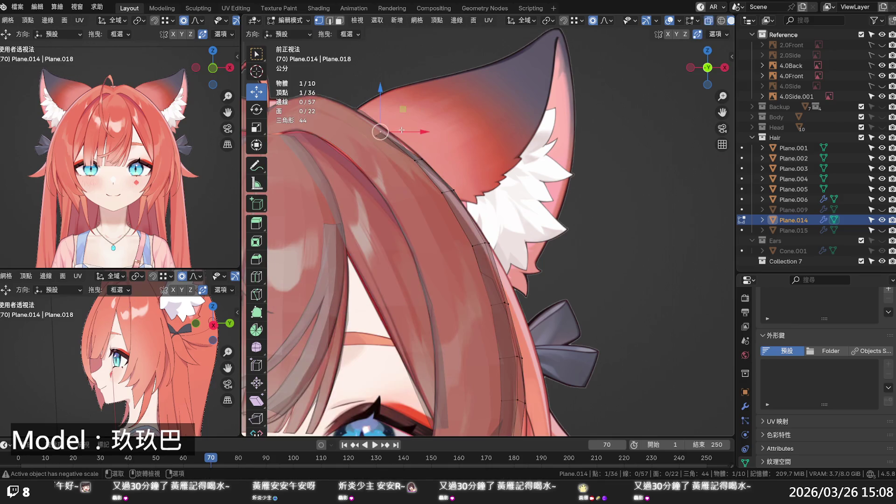
{"action": "key", "text": "g"}
{"action": "key", "text": "x"}
{"action": "left_click", "coordinate": [466, 152]}
{"action": "mouse_move", "coordinate": [465, 153]}
{"action": "middle_mouse_down"}
{"action": "mouse_move", "coordinate": [471, 175]}
{"action": "mouse_move", "coordinate": [400, 223]}
{"action": "mouse_move", "coordinate": [320, 158]}
{"action": "middle_mouse_up"}
{"action": "left_click", "coordinate": [386, 73]}
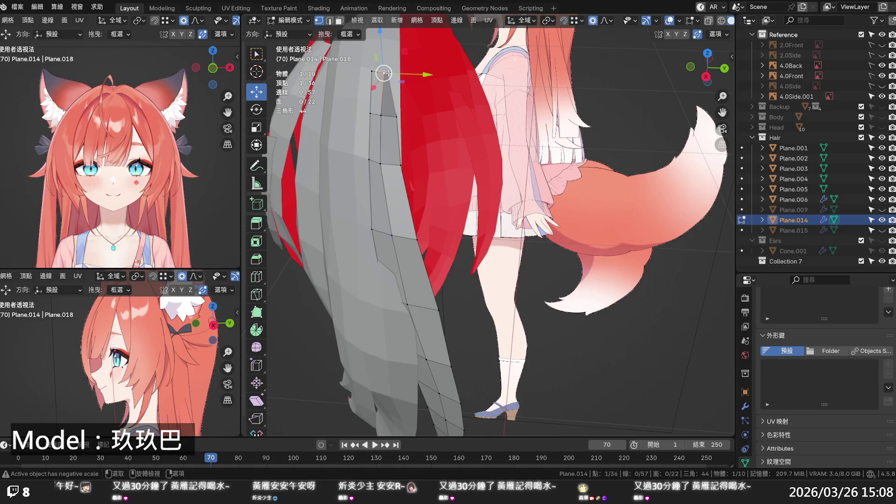
Step: Raise the strand's top vertex 0.00205 m along Z at proportional size 0.008 and shift it sideways
{"action": "key", "text": "alt+z"}
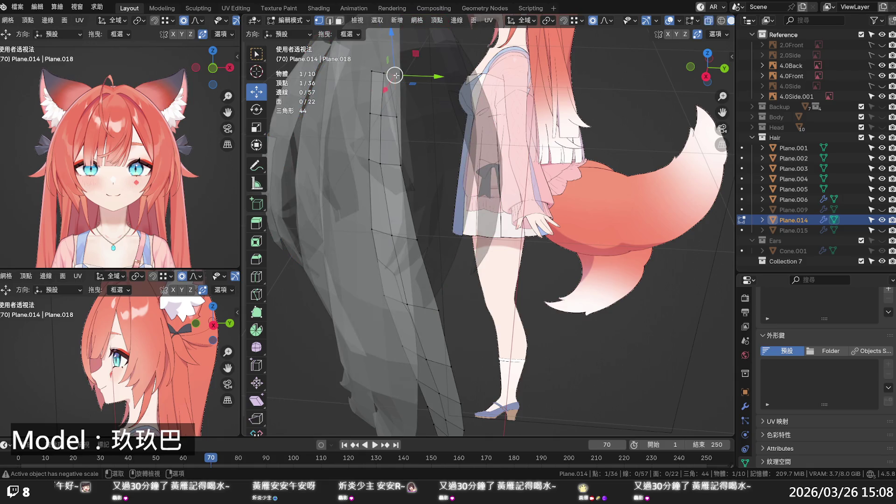
{"action": "key", "text": "alt+z"}
{"action": "left_click_drag", "start_coordinate": [384, 73], "coordinate": [384, 94]}
{"action": "scroll", "coordinate": [387, 90], "scroll_direction": "up", "scroll_amount": 6}
{"action": "mouse_move", "coordinate": [384, 94]}
{"action": "middle_mouse_down"}
{"action": "mouse_move", "coordinate": [559, 117]}
{"action": "mouse_move", "coordinate": [482, 214]}
{"action": "middle_mouse_up"}
{"action": "mouse_move", "coordinate": [394, 265]}
{"action": "left_mouse_down"}
{"action": "mouse_move", "coordinate": [355, 255]}
{"action": "mouse_move", "coordinate": [355, 143]}
{"action": "left_mouse_up"}
{"action": "left_click", "coordinate": [355, 143]}
{"action": "left_click", "coordinate": [355, 143]}
Step: Orbit to a rear view to check the strand against the tail and ear
{"action": "middle_click_drag", "start_coordinate": [356, 143], "coordinate": [284, 147]}
{"action": "scroll", "coordinate": [337, 160], "scroll_direction": "down", "scroll_amount": 4}
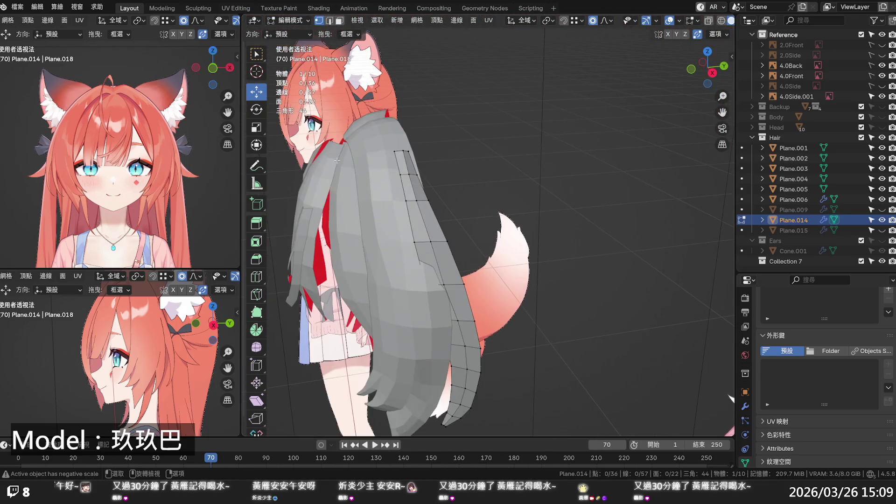
{"action": "middle_click_drag", "start_coordinate": [417, 191], "coordinate": [418, 178]}
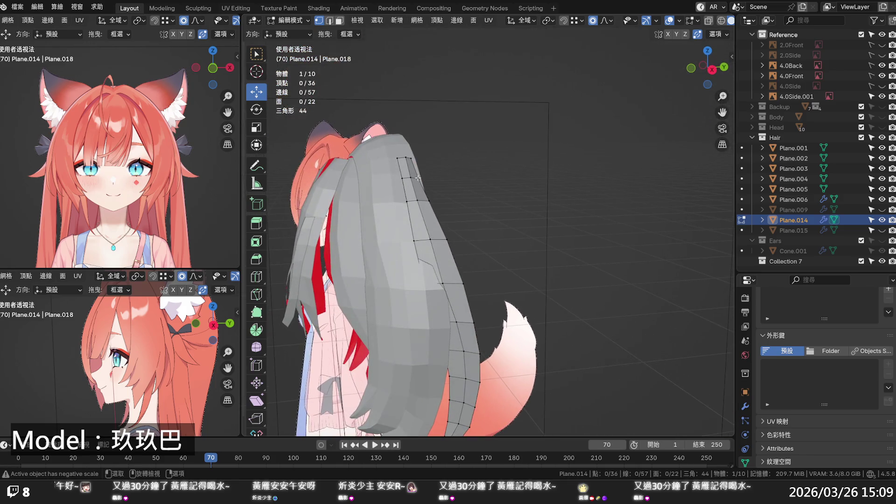
{"action": "scroll", "coordinate": [448, 224], "scroll_direction": "down", "scroll_amount": 3}
{"action": "middle_click_drag", "start_coordinate": [447, 224], "coordinate": [432, 218]}
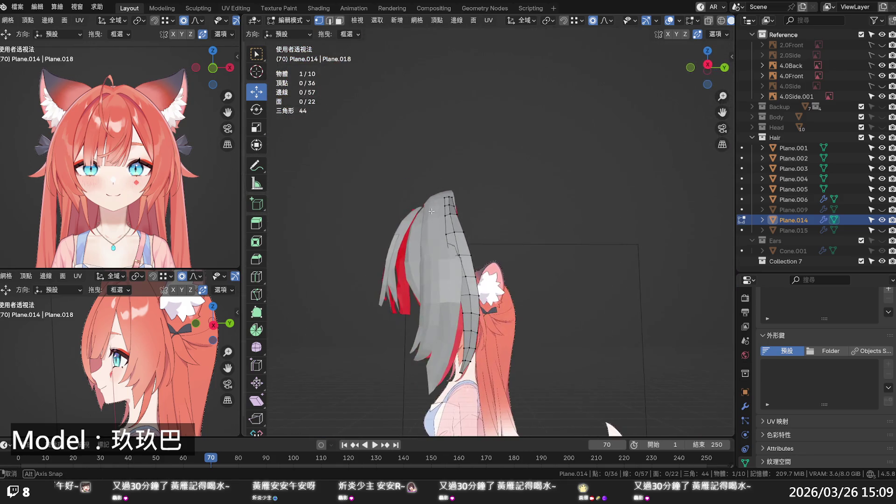
Step: In front X-ray view, shift single outer-edge strand vertices along X with proportional falloff
{"action": "key", "text": "KP_3"}
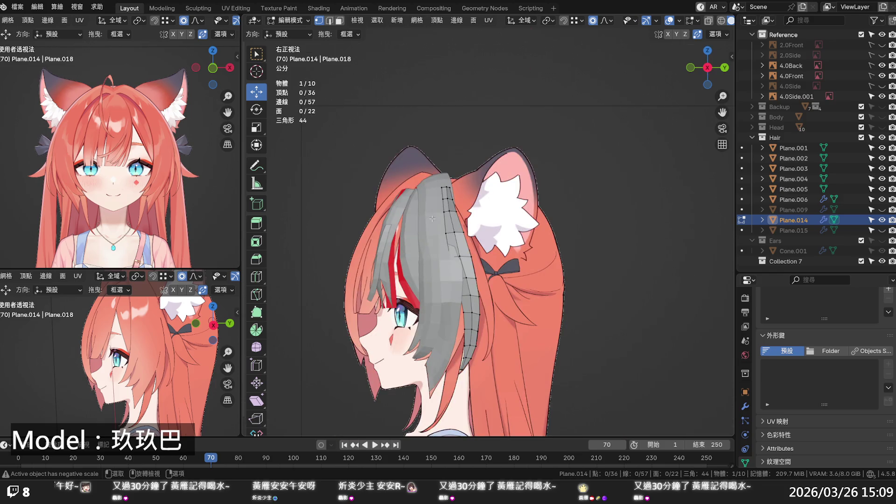
{"action": "key", "text": "KP_1"}
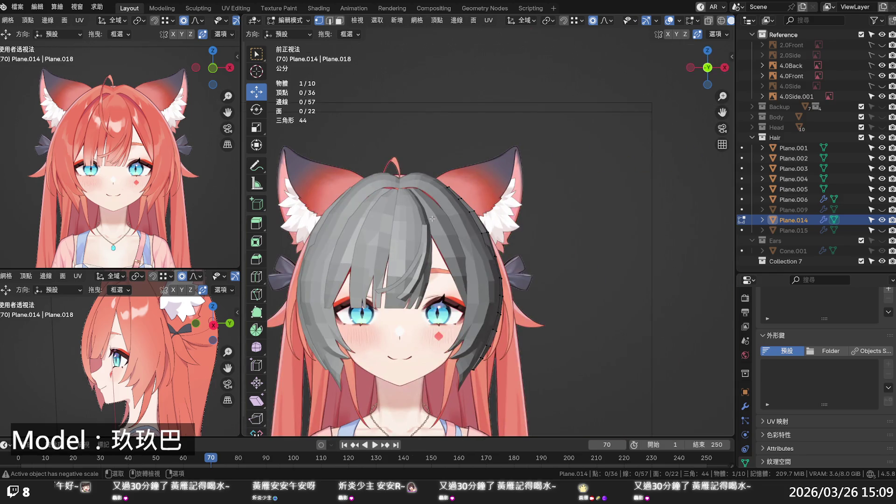
{"action": "key", "text": "alt+z"}
{"action": "scroll", "coordinate": [457, 282], "scroll_direction": "up", "scroll_amount": 1}
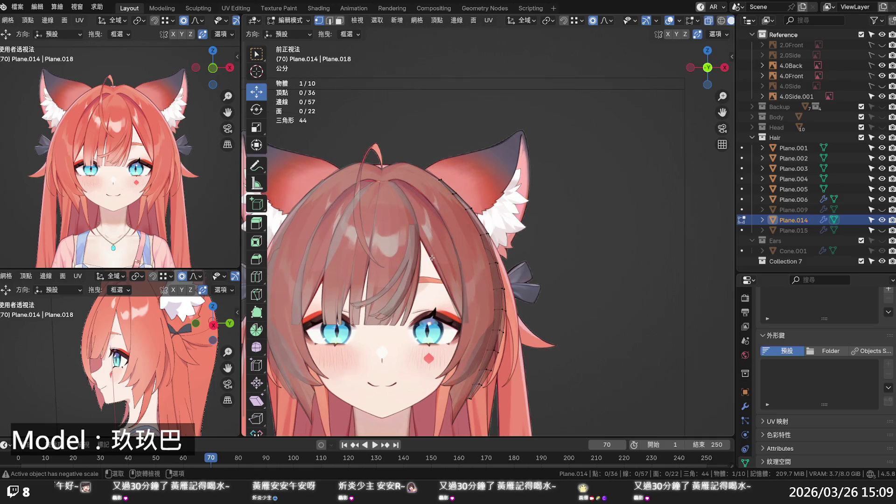
{"action": "scroll", "coordinate": [498, 148], "scroll_direction": "up", "scroll_amount": 3}
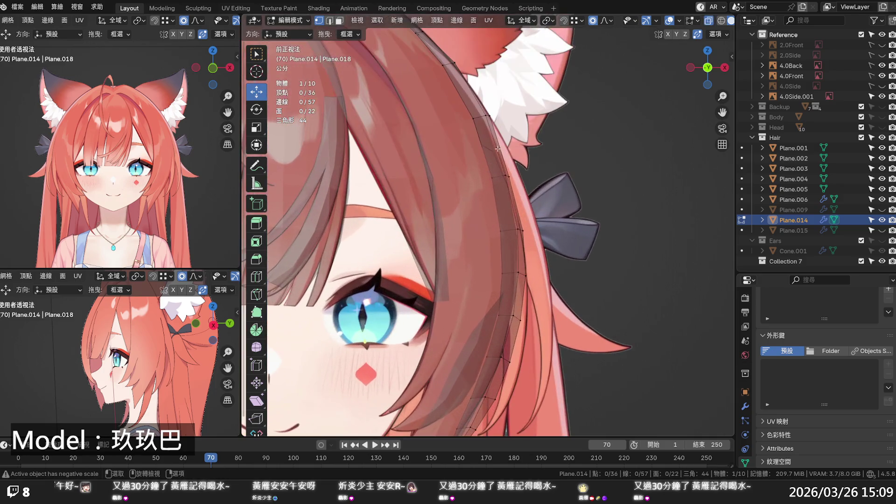
{"action": "left_click", "coordinate": [492, 117]}
{"action": "left_click_drag", "start_coordinate": [520, 115], "coordinate": [516, 145]}
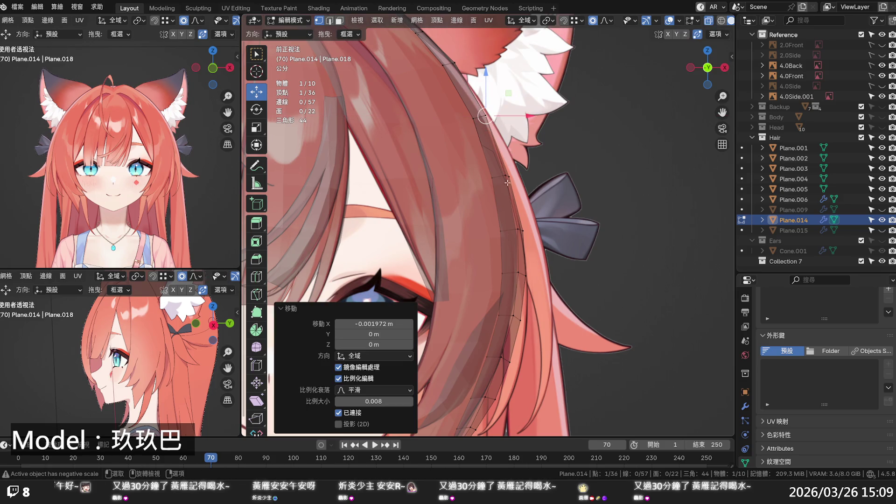
{"action": "left_click", "coordinate": [501, 233]}
{"action": "left_click_drag", "start_coordinate": [523, 233], "coordinate": [529, 239]}
{"action": "left_click", "coordinate": [500, 273]}
{"action": "left_click_drag", "start_coordinate": [542, 274], "coordinate": [541, 274]}
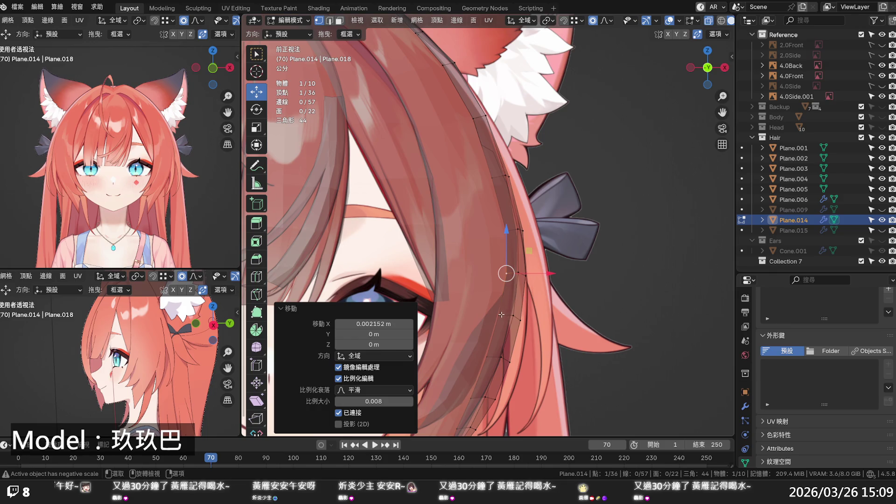
{"action": "left_click", "coordinate": [501, 315]}
Step: Push the next rows of three strand vertices to the right along X
{"action": "scroll", "coordinate": [509, 318], "scroll_direction": "down", "scroll_amount": 5}
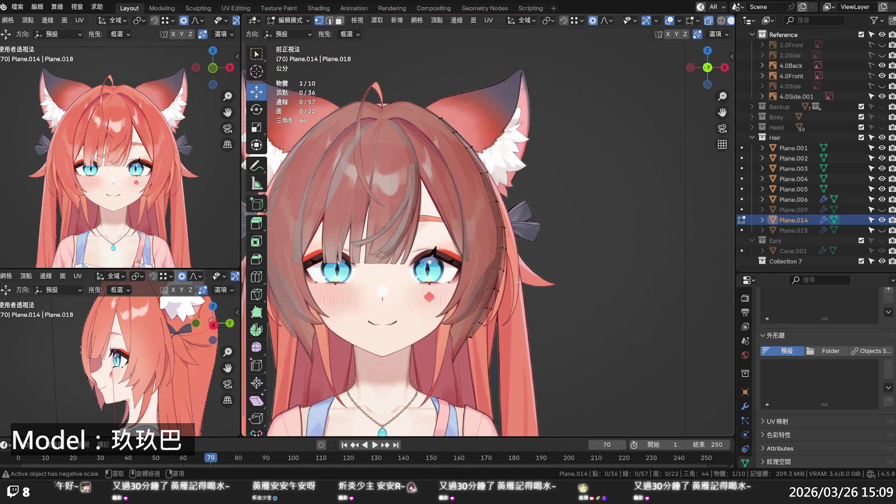
{"action": "scroll", "coordinate": [517, 282], "scroll_direction": "up", "scroll_amount": 3}
{"action": "mouse_move", "coordinate": [499, 235]}
{"action": "left_mouse_down"}
{"action": "mouse_move", "coordinate": [518, 299]}
{"action": "mouse_move", "coordinate": [536, 289]}
{"action": "mouse_move", "coordinate": [513, 340]}
{"action": "left_mouse_up"}
{"action": "left_click", "coordinate": [498, 318], "text": "alt"}
{"action": "key", "text": "g"}
{"action": "key", "text": "x"}
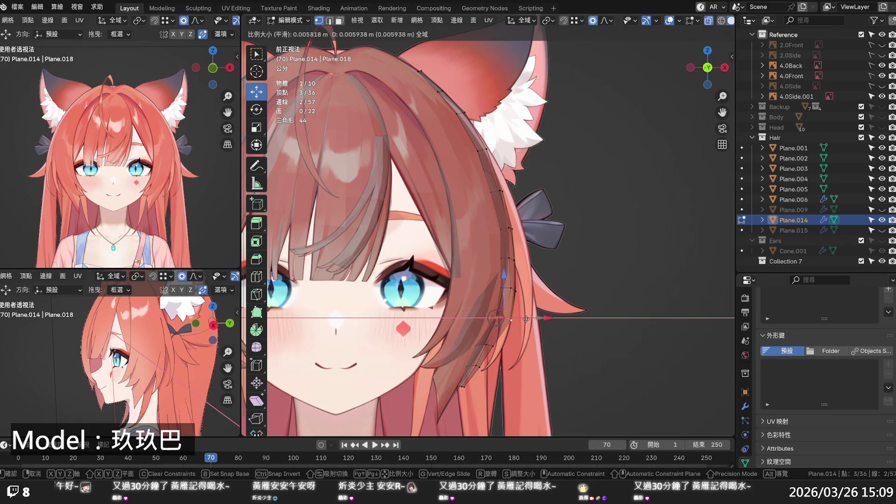
{"action": "left_click", "coordinate": [526, 319]}
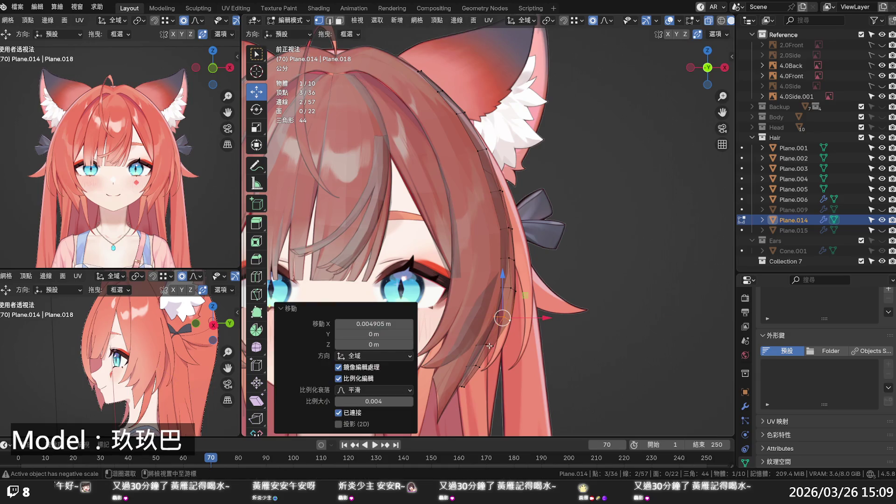
{"action": "left_click", "coordinate": [509, 345]}
{"action": "mouse_move", "coordinate": [509, 344]}
{"action": "left_mouse_down"}
{"action": "mouse_move", "coordinate": [525, 345]}
{"action": "mouse_move", "coordinate": [522, 367]}
{"action": "left_mouse_up"}
Step: Shift the tip vertices sideways, then raise the tip 0.010844 m along Z at proportional size 0.076
{"action": "left_click", "coordinate": [479, 366]}
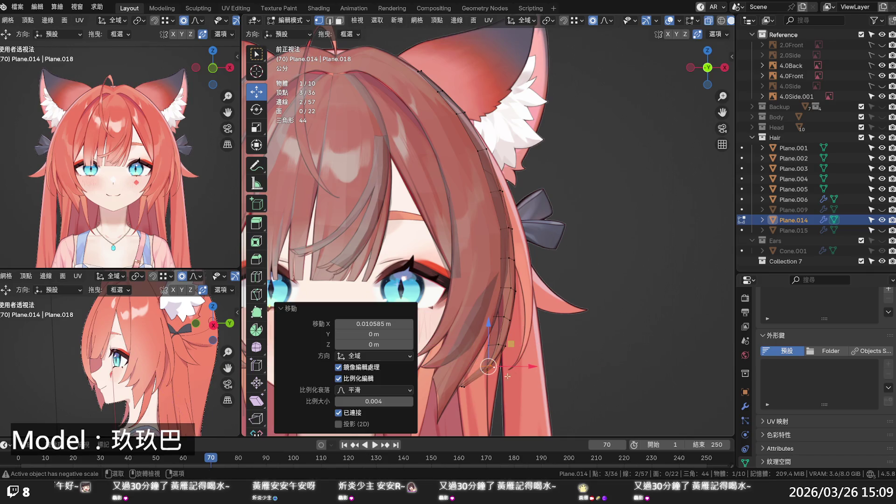
{"action": "left_click", "coordinate": [467, 386], "text": "alt"}
{"action": "left_click", "coordinate": [464, 386], "text": "alt+shift"}
{"action": "left_click", "coordinate": [464, 387], "text": "alt"}
{"action": "left_click_drag", "start_coordinate": [517, 386], "coordinate": [506, 382]}
{"action": "left_click_drag", "start_coordinate": [479, 355], "coordinate": [481, 338]}
{"action": "scroll", "coordinate": [478, 350], "scroll_direction": "down", "scroll_amount": 10}
{"action": "scroll", "coordinate": [480, 340], "scroll_direction": "down", "scroll_amount": 13}
{"action": "scroll", "coordinate": [481, 337], "scroll_direction": "down", "scroll_amount": 1}
{"action": "left_click", "coordinate": [481, 337]}
{"action": "scroll", "coordinate": [481, 337], "scroll_direction": "up", "scroll_amount": 3}
{"action": "mouse_move", "coordinate": [495, 420]}
{"action": "middle_mouse_down", "text": "shift"}
{"action": "mouse_move", "coordinate": [511, 303]}
{"action": "mouse_move", "coordinate": [505, 269]}
{"action": "middle_mouse_up", "text": "shift"}
{"action": "left_click", "coordinate": [502, 260]}
Step: Nudge two upper strand-edge vertices along X with a scroll-sized proportional falloff
{"action": "key", "text": "g"}
{"action": "key", "text": "x"}
{"action": "scroll", "coordinate": [514, 260], "scroll_direction": "up", "scroll_amount": 10}
{"action": "scroll", "coordinate": [527, 260], "scroll_direction": "up", "scroll_amount": 1}
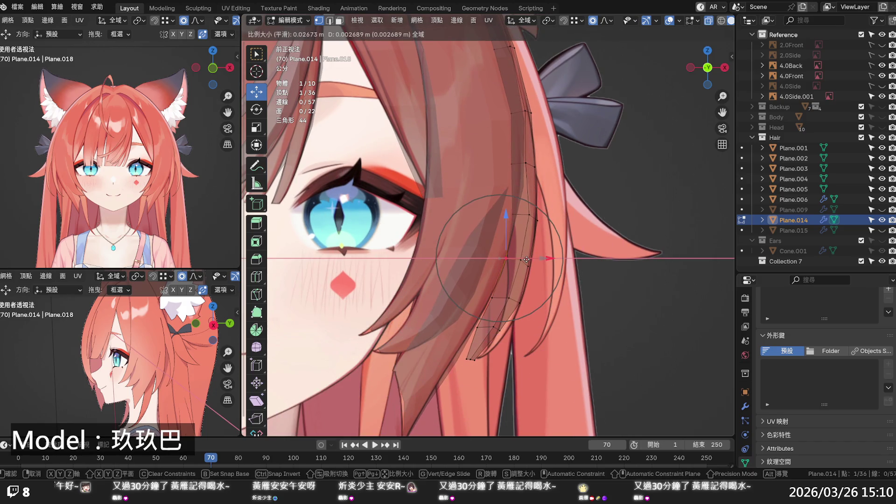
{"action": "left_click", "coordinate": [527, 260]}
{"action": "left_click", "coordinate": [521, 297]}
{"action": "key", "text": "g"}
{"action": "key", "text": "x"}
{"action": "scroll", "coordinate": [520, 297], "scroll_direction": "up", "scroll_amount": 5}
{"action": "scroll", "coordinate": [520, 297], "scroll_direction": "up", "scroll_amount": 2}
Step: Shift the next vertices down the strand, toward the tip, further right along X
{"action": "left_click", "coordinate": [518, 298]}
{"action": "key", "text": "g"}
{"action": "key", "text": "x"}
{"action": "scroll", "coordinate": [530, 298], "scroll_direction": "up", "scroll_amount": 2}
{"action": "left_click", "coordinate": [527, 297]}
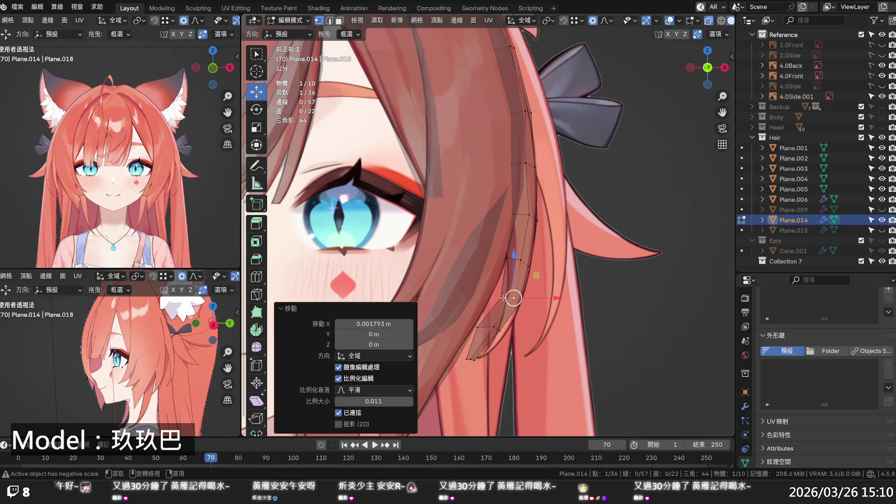
{"action": "key", "text": "g"}
{"action": "key", "text": "x"}
{"action": "left_click", "coordinate": [530, 296]}
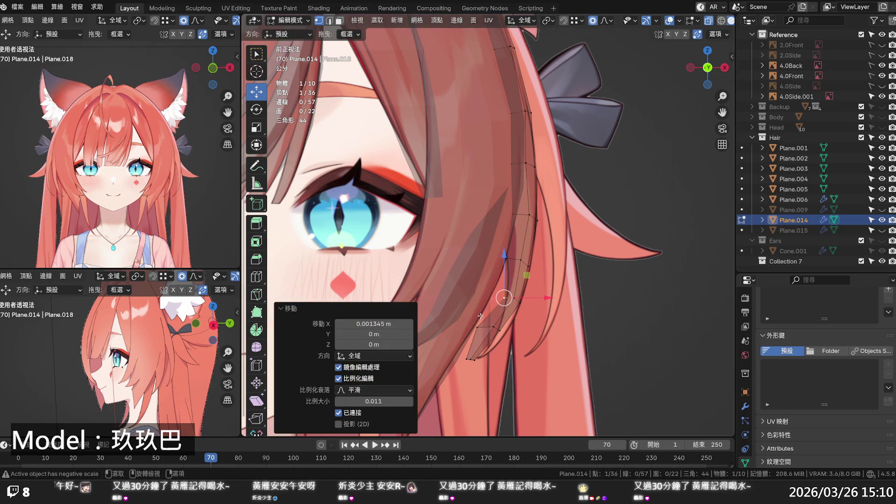
{"action": "left_click", "coordinate": [479, 329]}
{"action": "key", "text": "g"}
{"action": "key", "text": "x"}
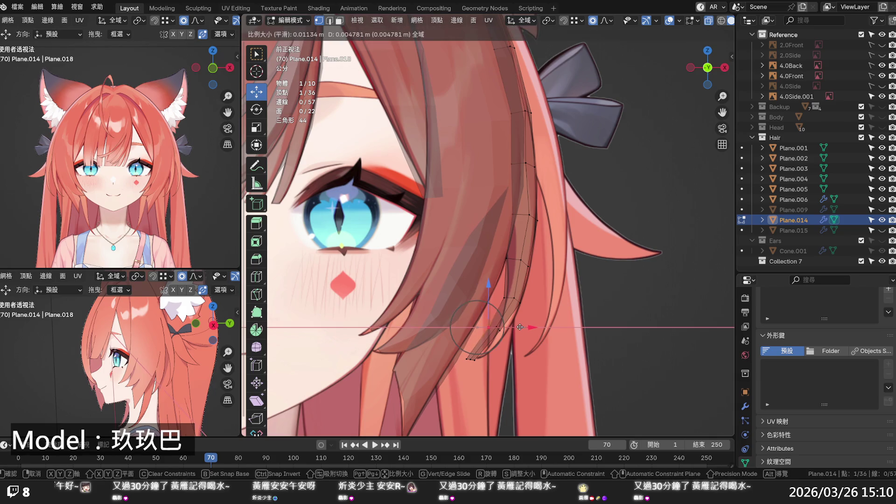
{"action": "left_click", "coordinate": [520, 327]}
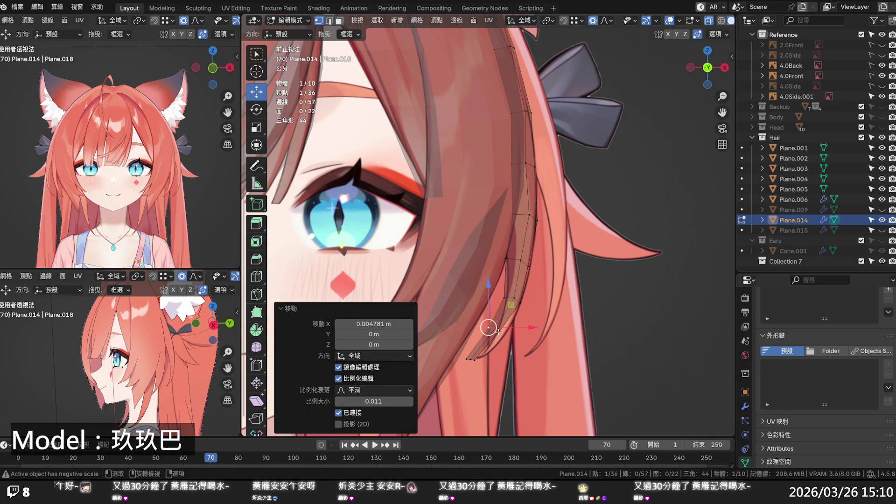
Step: Move three neighbouring vertices along X, lift the tip along Z, then nudge it 0.002988 m along X
{"action": "left_click", "coordinate": [497, 331], "text": "alt"}
{"action": "key", "text": "g"}
{"action": "key", "text": "x"}
{"action": "left_click", "coordinate": [509, 339]}
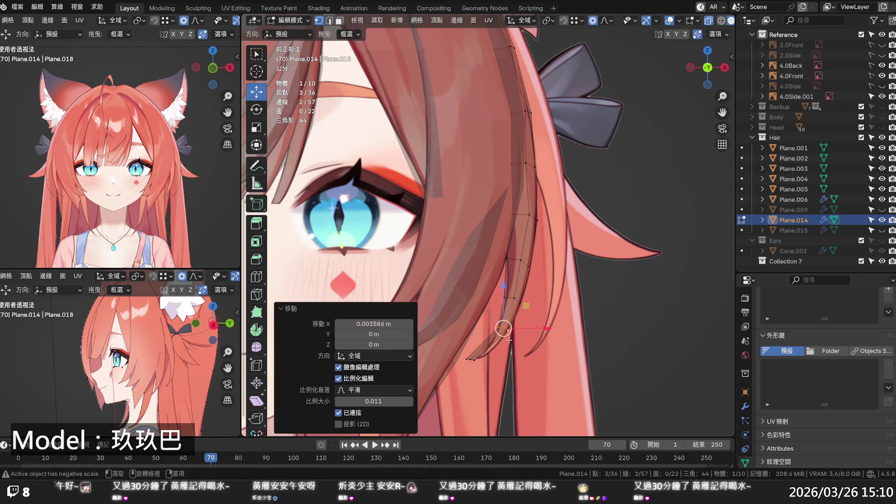
{"action": "left_click", "coordinate": [472, 359]}
{"action": "key", "text": "g"}
{"action": "key", "text": "x"}
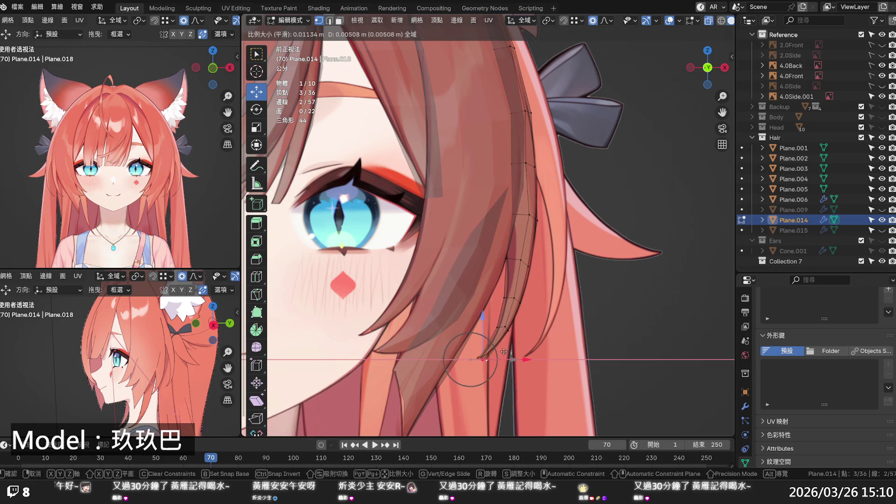
{"action": "key", "text": "z"}
{"action": "left_click", "coordinate": [504, 350]}
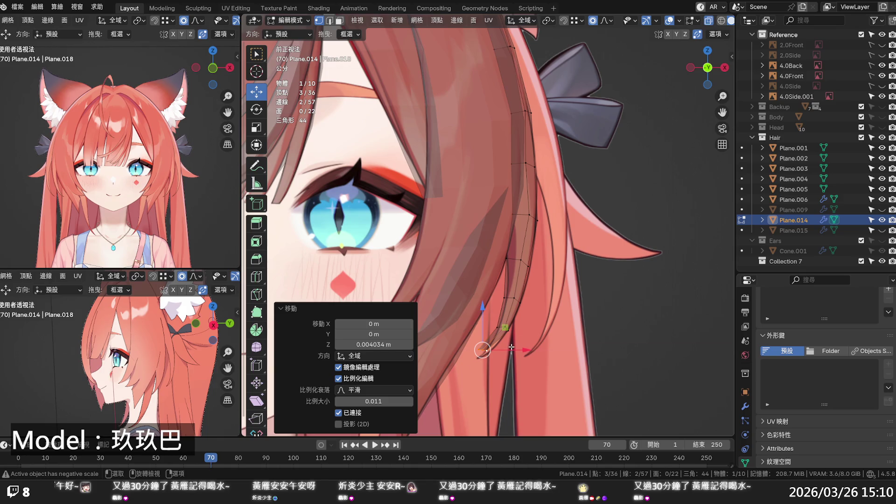
{"action": "key", "text": "g"}
{"action": "key", "text": "x"}
{"action": "left_click", "coordinate": [520, 347]}
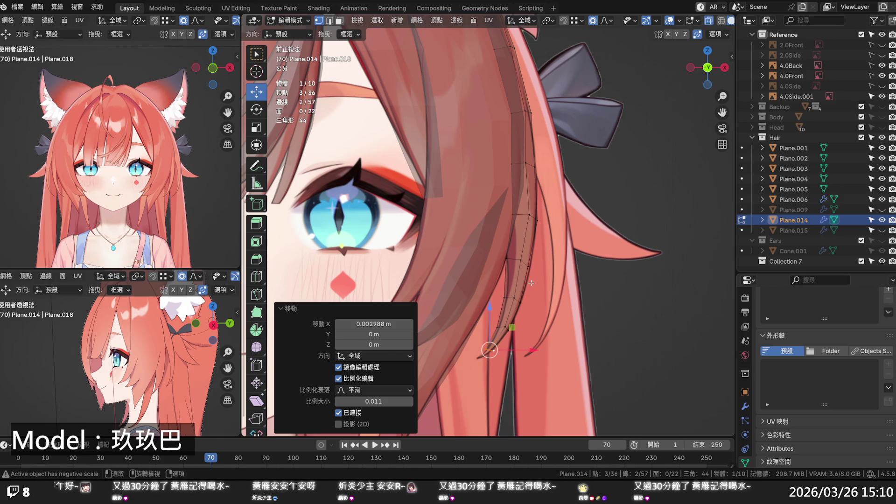
Step: In side view with X-ray off, push the tip vertices 0.005594 m back along Y
{"action": "scroll", "coordinate": [546, 282], "scroll_direction": "down", "scroll_amount": 2}
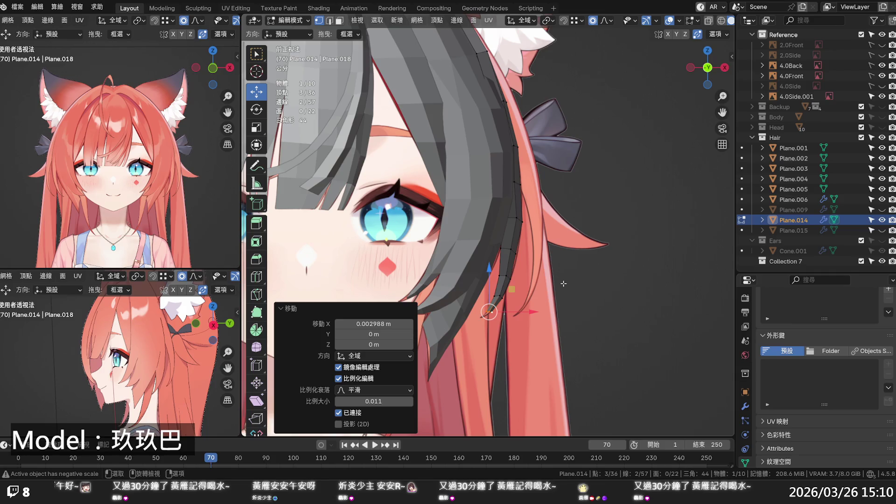
{"action": "key", "text": "KP_3"}
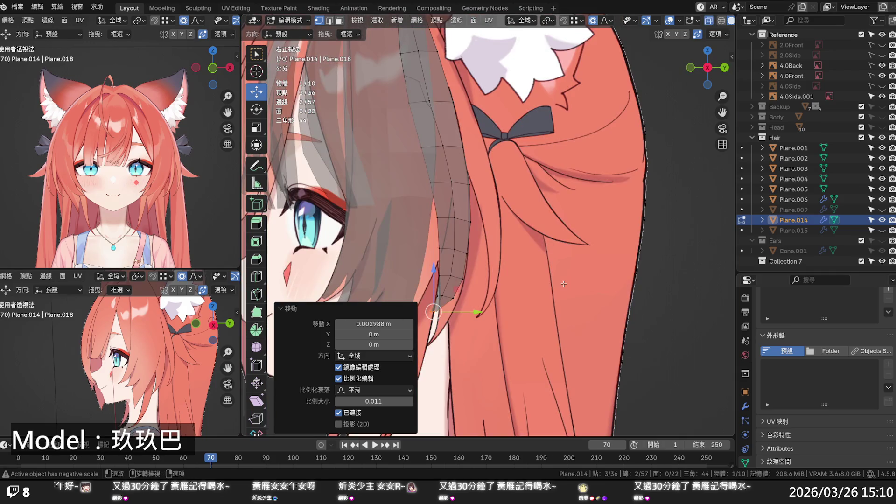
{"action": "key", "text": "alt+z"}
{"action": "mouse_move", "coordinate": [469, 314]}
{"action": "left_mouse_down"}
{"action": "mouse_move", "coordinate": [480, 311]}
{"action": "mouse_move", "coordinate": [466, 299]}
{"action": "mouse_move", "coordinate": [484, 299]}
{"action": "left_mouse_up"}
Step: Nudge a Plane.014 strand vertex 0.002119 m along X at proportional size 0.003
{"action": "middle_click_drag", "start_coordinate": [484, 298], "coordinate": [294, 267]}
{"action": "scroll", "coordinate": [294, 267], "scroll_direction": "down", "scroll_amount": 5}
{"action": "left_click", "coordinate": [294, 267]}
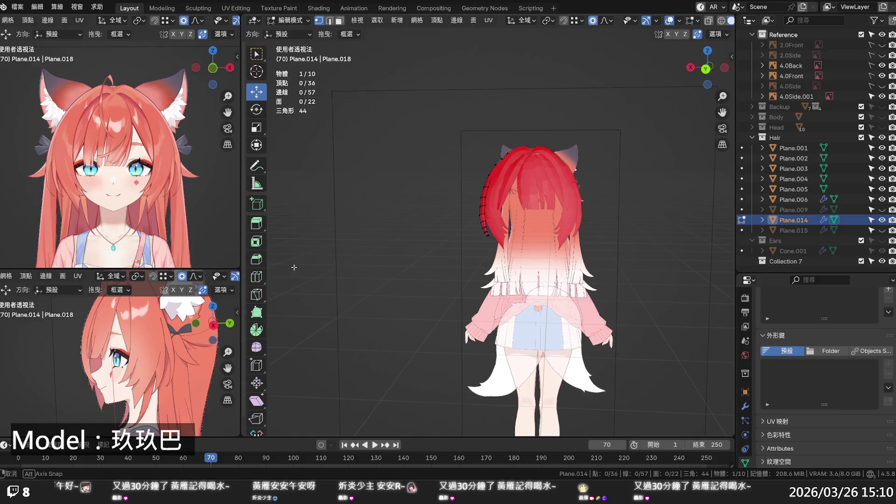
{"action": "scroll", "coordinate": [452, 222], "scroll_direction": "up", "scroll_amount": 6}
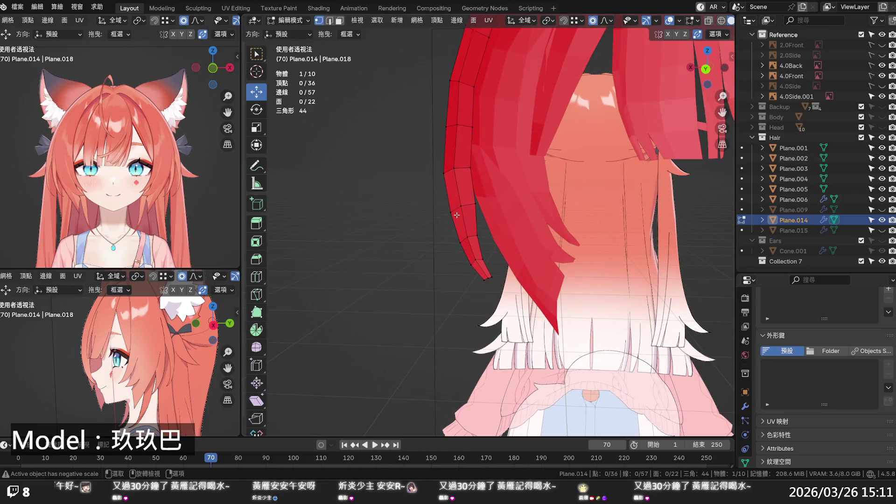
{"action": "mouse_move", "coordinate": [457, 215]}
{"action": "middle_mouse_down"}
{"action": "mouse_move", "coordinate": [536, 247]}
{"action": "mouse_move", "coordinate": [670, 226]}
{"action": "mouse_move", "coordinate": [508, 162]}
{"action": "middle_mouse_up"}
{"action": "left_click", "coordinate": [511, 156]}
{"action": "left_click_drag", "start_coordinate": [530, 157], "coordinate": [532, 158]}
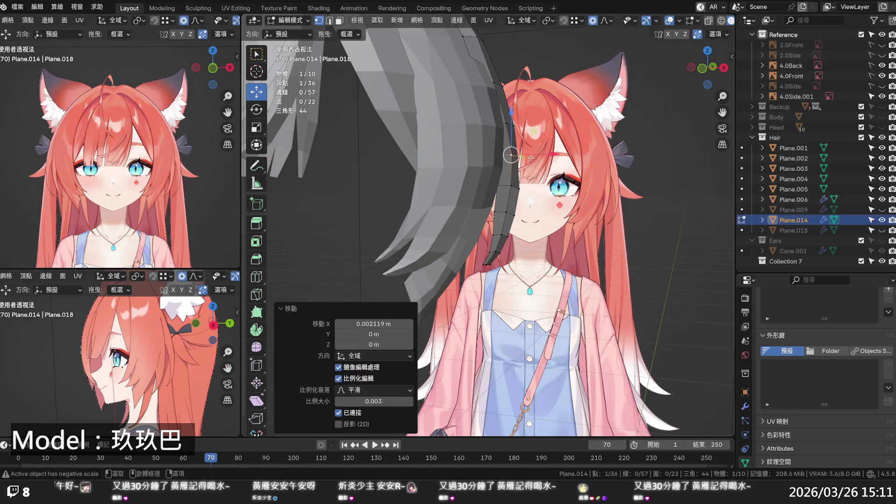
Step: Select another strand vertex and check it against the reference in X-ray Front view
{"action": "left_click", "coordinate": [519, 189]}
{"action": "mouse_move", "coordinate": [588, 193]}
{"action": "middle_mouse_down"}
{"action": "mouse_move", "coordinate": [485, 115]}
{"action": "mouse_move", "coordinate": [499, 183]}
{"action": "mouse_move", "coordinate": [592, 191]}
{"action": "middle_mouse_up"}
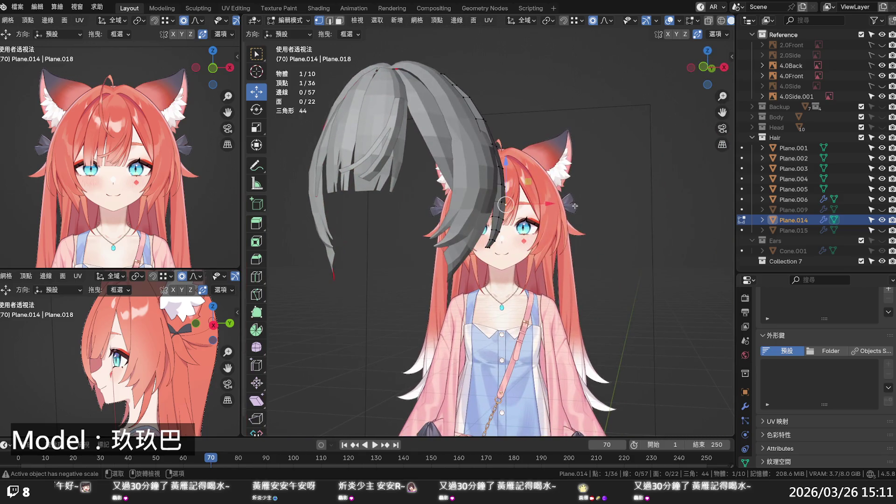
{"action": "key", "text": "KP_1"}
{"action": "key", "text": "alt+z"}
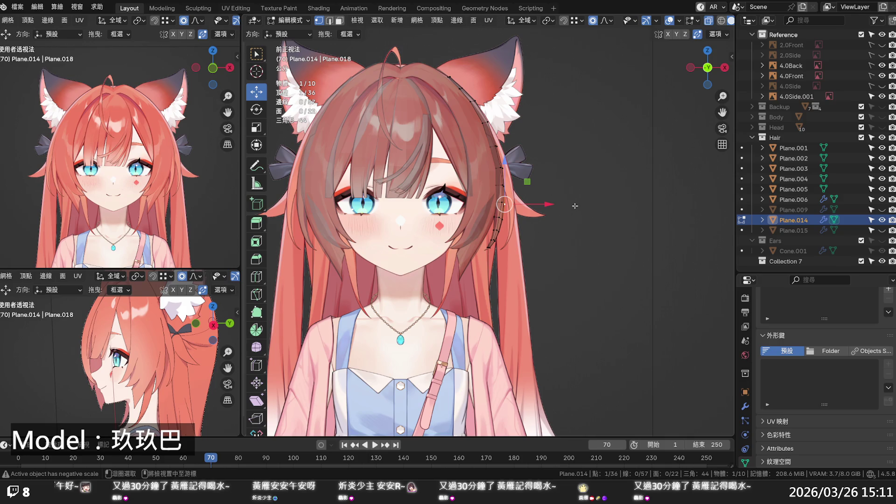
Step: Save an incremental copy and inspect the hair edge and ear against the reference
{"action": "key", "text": "ctrl+alt+s"}
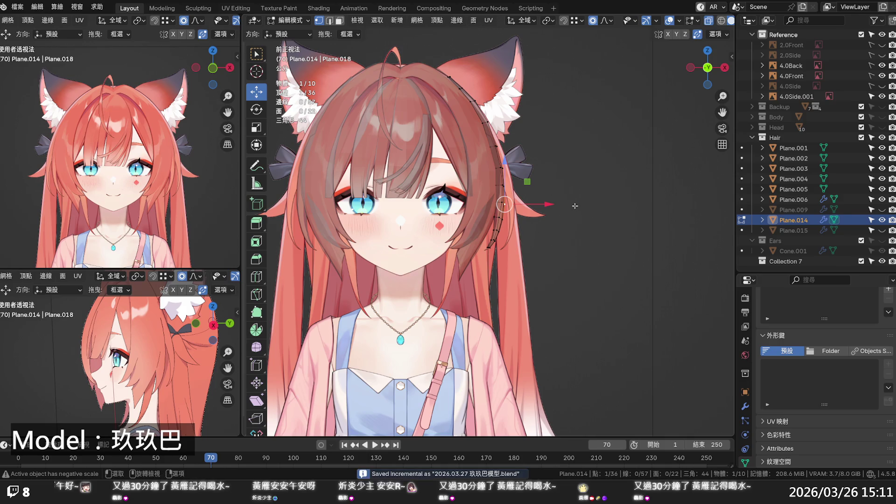
{"action": "key", "text": "alt+z"}
{"action": "scroll", "coordinate": [545, 187], "scroll_direction": "down", "scroll_amount": 1}
{"action": "scroll", "coordinate": [545, 187], "scroll_direction": "down", "scroll_amount": 1}
{"action": "scroll", "coordinate": [541, 195], "scroll_direction": "up", "scroll_amount": 5}
{"action": "mouse_move", "coordinate": [501, 201]}
{"action": "middle_mouse_down", "text": "shift"}
{"action": "mouse_move", "coordinate": [501, 255]}
{"action": "mouse_move", "coordinate": [578, 212]}
{"action": "middle_mouse_up", "text": "shift"}
{"action": "key", "text": "alt+z"}
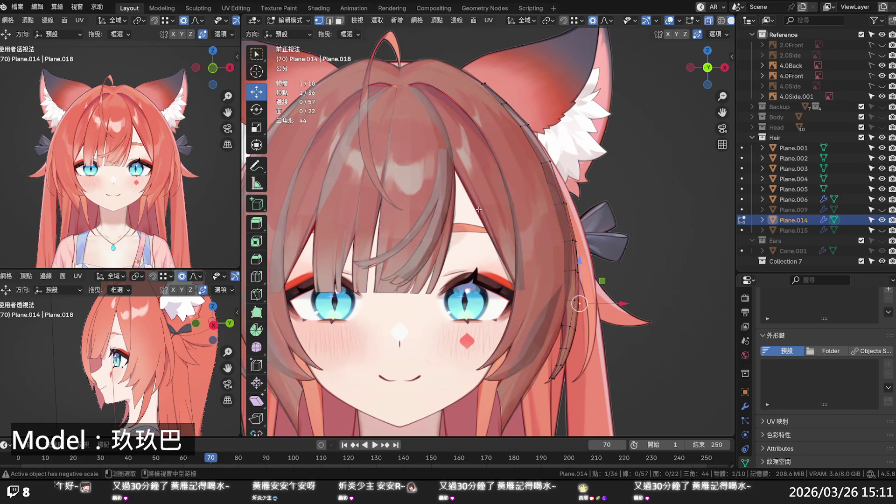
{"action": "key", "text": "alt+z"}
Step: In Plane.004's Edit Mode, shift two bang vertices slightly along X (-0.000775 m)
{"action": "key", "text": "Tab"}
{"action": "left_click", "coordinate": [481, 210]}
{"action": "key", "text": "Tab"}
{"action": "left_click", "coordinate": [475, 205]}
{"action": "left_click_drag", "start_coordinate": [503, 205], "coordinate": [502, 206]}
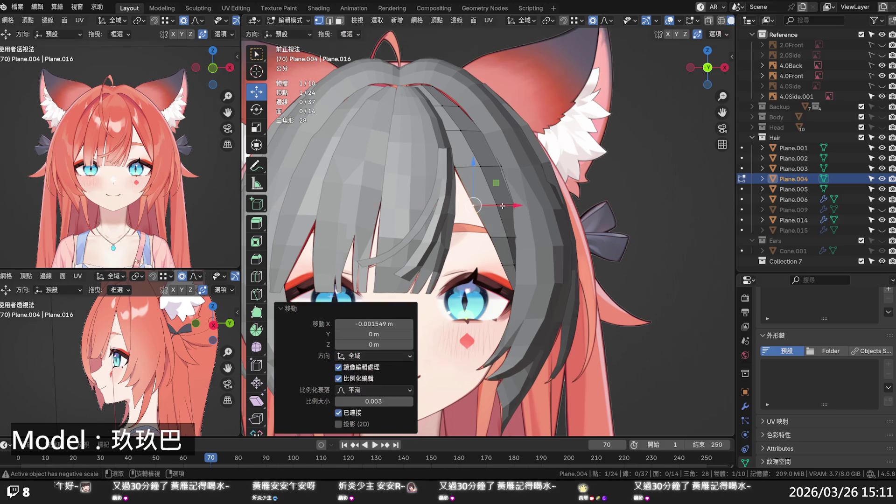
{"action": "left_click", "coordinate": [454, 167]}
{"action": "left_click_drag", "start_coordinate": [487, 168], "coordinate": [485, 167]}
Step: Check the bangs' fit in X-ray, save 2026.03.27 玖玖巴模型.blend, and return to Object Mode
{"action": "key", "text": "alt+z"}
{"action": "key", "text": "alt+z"}
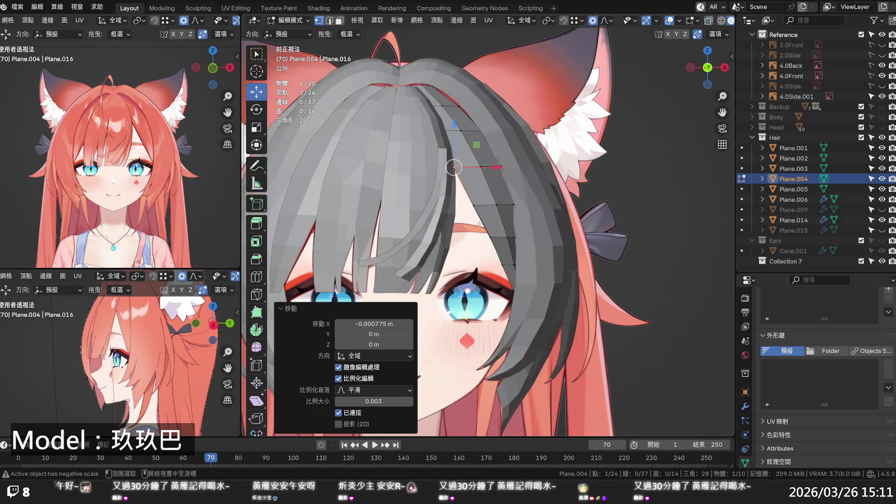
{"action": "left_click", "coordinate": [464, 260]}
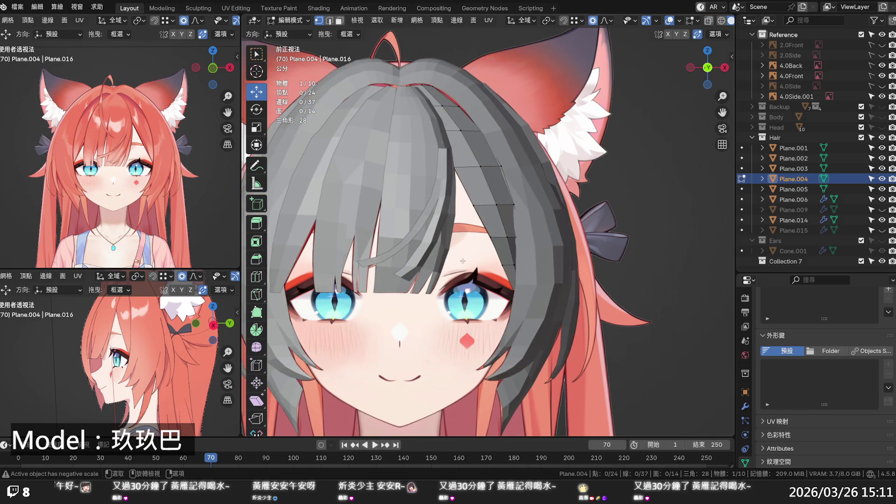
{"action": "key", "text": "alt+z"}
{"action": "key", "text": "ctrl+s"}
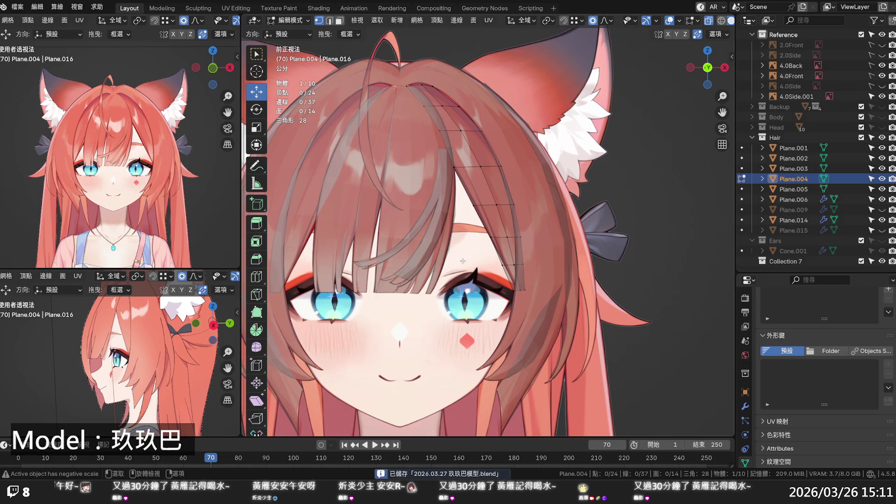
{"action": "key", "text": "Tab"}
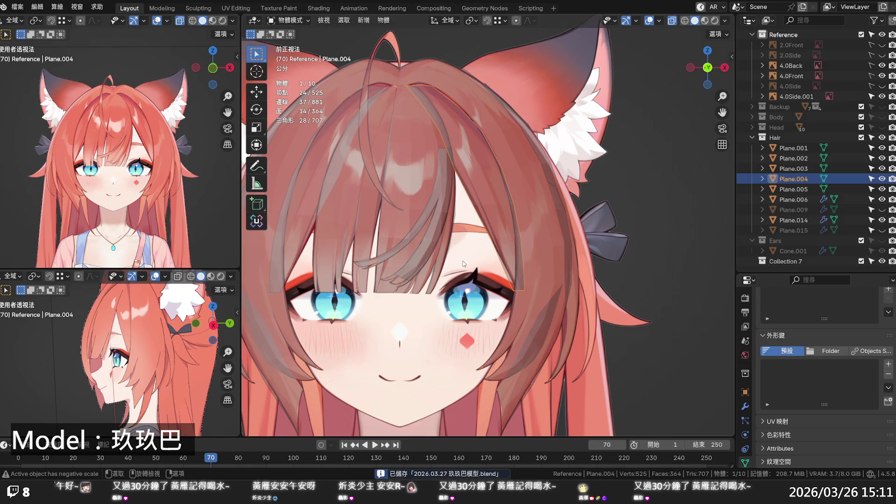
Step: Back in solid shading and a side view, toggle Plane.009's visibility, leaving it hidden
{"action": "key", "text": "alt+z"}
{"action": "key", "text": "alt+a"}
{"action": "scroll", "coordinate": [562, 251], "scroll_direction": "down", "scroll_amount": 3}
{"action": "middle_click_drag", "start_coordinate": [563, 251], "coordinate": [509, 252]}
{"action": "left_click", "coordinate": [818, 200]}
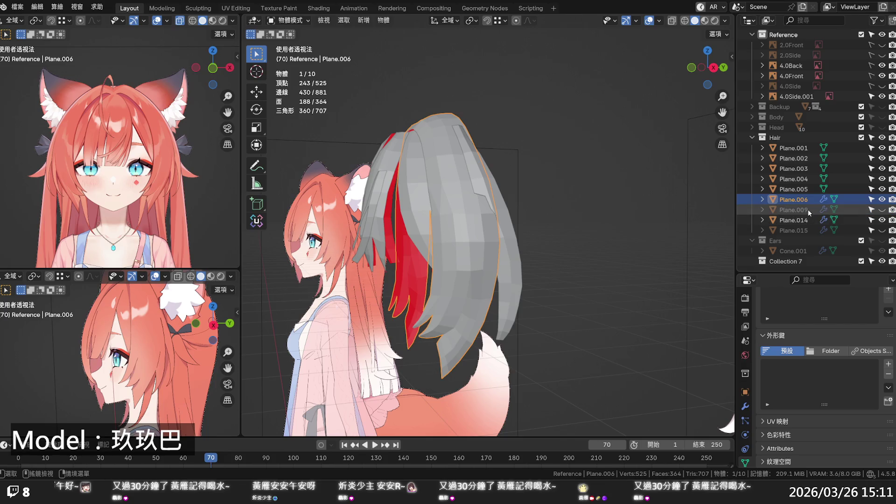
{"action": "left_click", "coordinate": [809, 213]}
{"action": "left_click", "coordinate": [881, 210]}
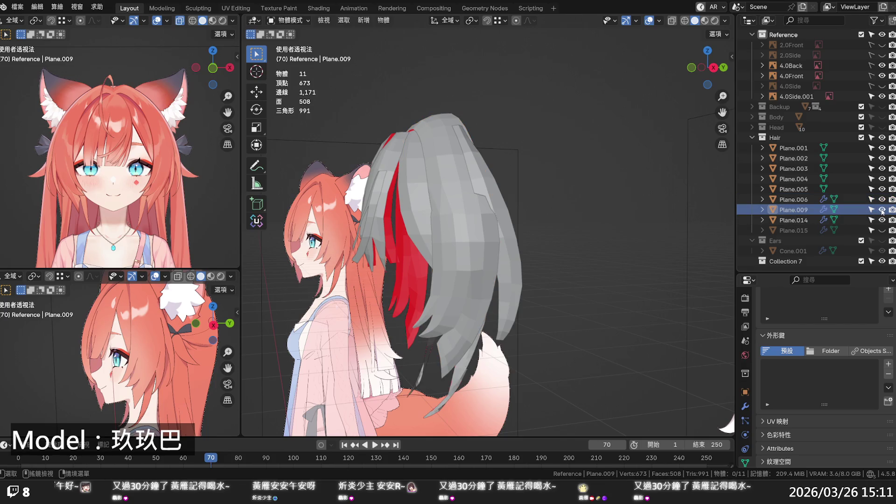
{"action": "left_click", "coordinate": [882, 210]}
Step: Rename the Plane.014 strand to Plane.007 in the Outliner
{"action": "left_click", "coordinate": [803, 222]}
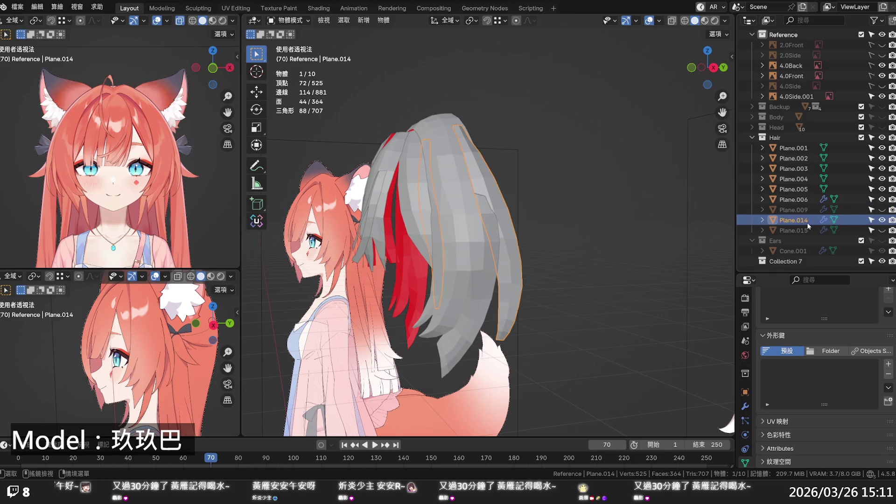
{"action": "double_click", "coordinate": [802, 222]}
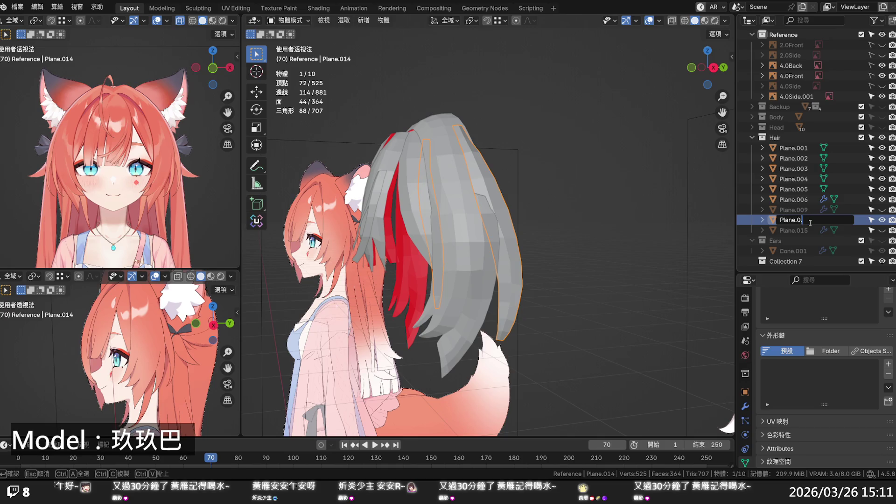
{"action": "type", "text": "07"}
{"action": "key", "text": "Return"}
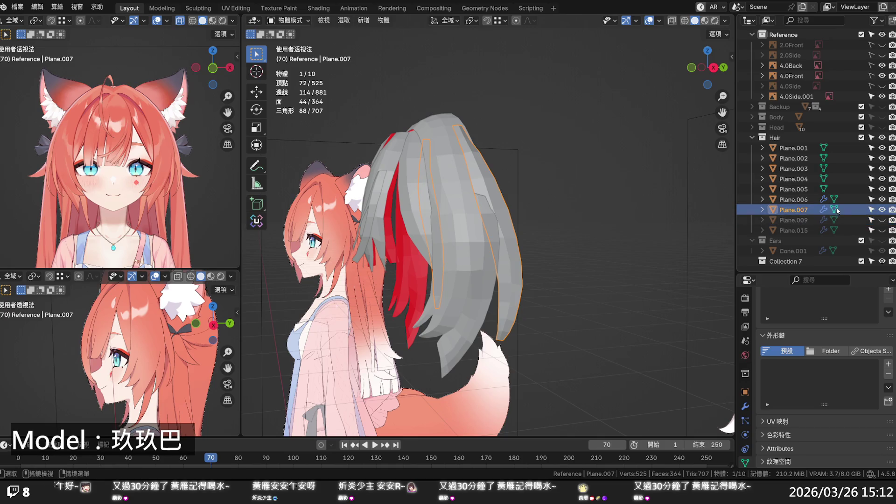
Step: Toggle strand visibility until Plane.015 is shown and Plane.009 stays hidden
{"action": "left_click", "coordinate": [882, 230]}
{"action": "left_click", "coordinate": [882, 230]}
{"action": "left_click", "coordinate": [882, 230]}
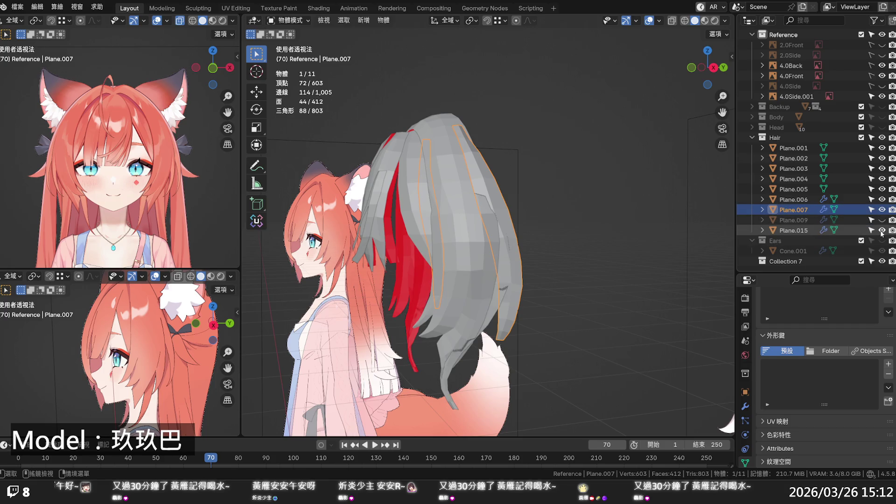
{"action": "left_click", "coordinate": [882, 230]}
{"action": "left_click", "coordinate": [882, 220]}
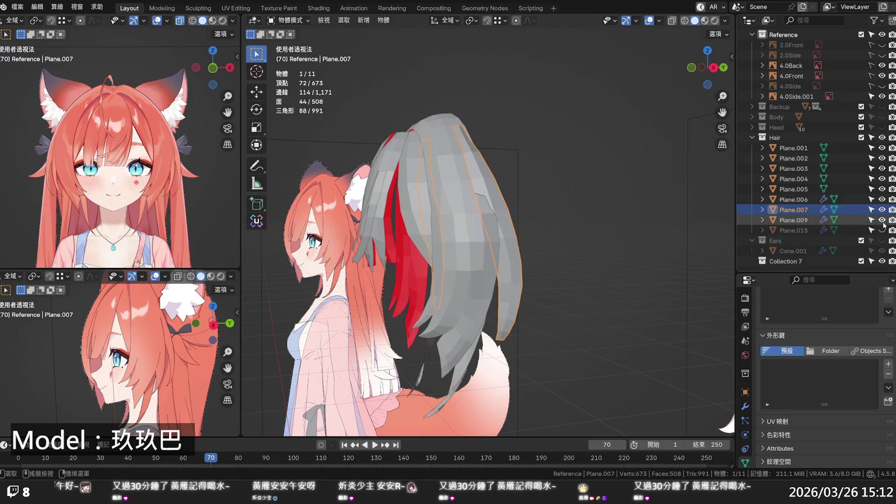
{"action": "left_click", "coordinate": [882, 222]}
{"action": "left_click", "coordinate": [882, 231]}
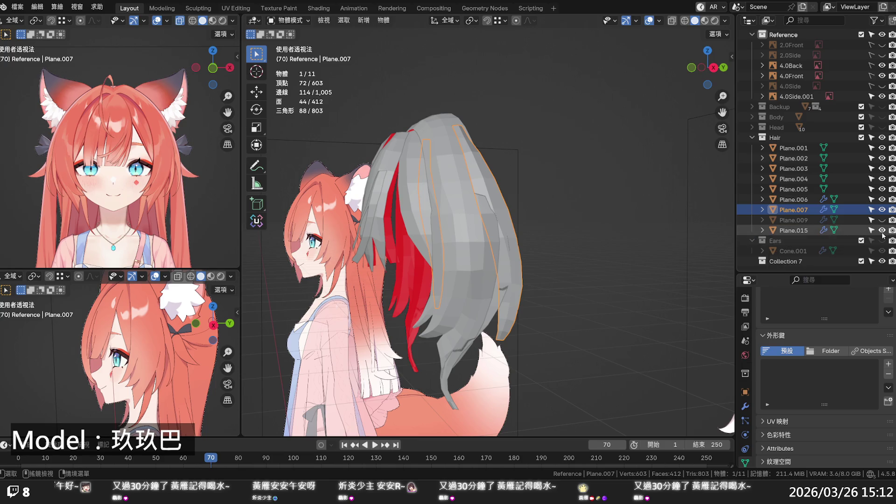
{"action": "middle_click_drag", "start_coordinate": [504, 322], "coordinate": [574, 329]}
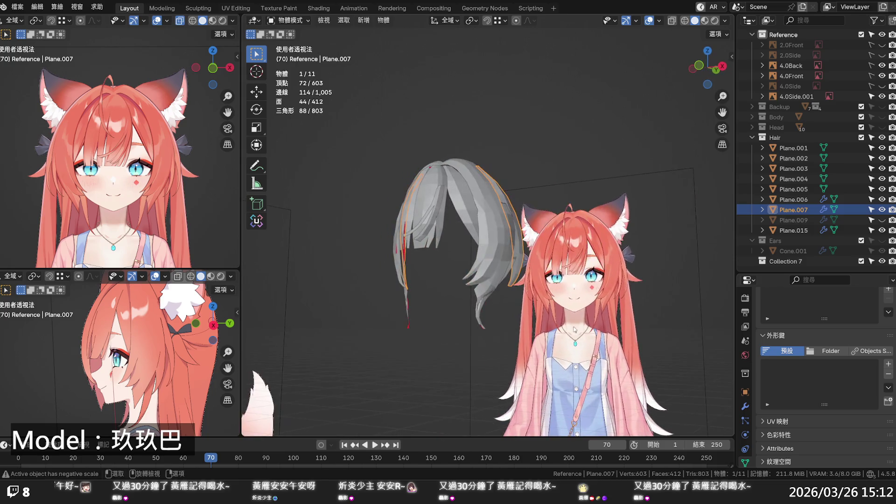
Step: Delete the Plane.015 strand from the Outliner
{"action": "left_click", "coordinate": [785, 230]}
{"action": "right_click", "coordinate": [784, 230]}
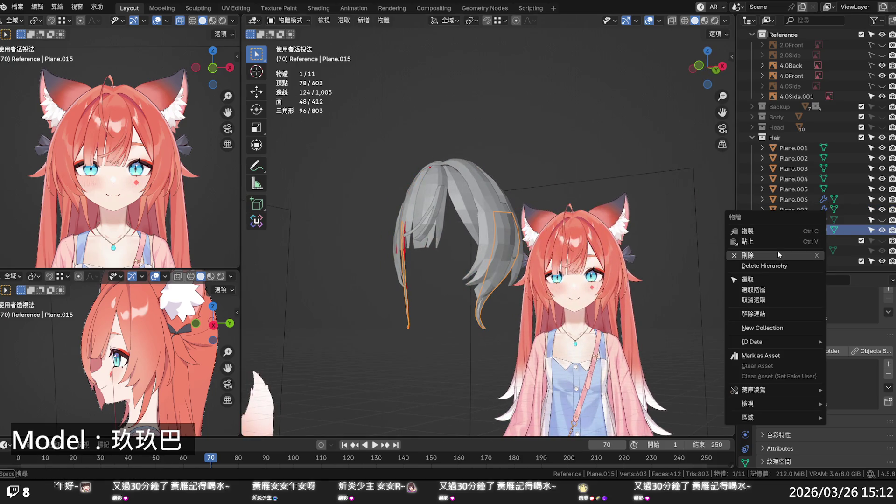
{"action": "left_click", "coordinate": [779, 254]}
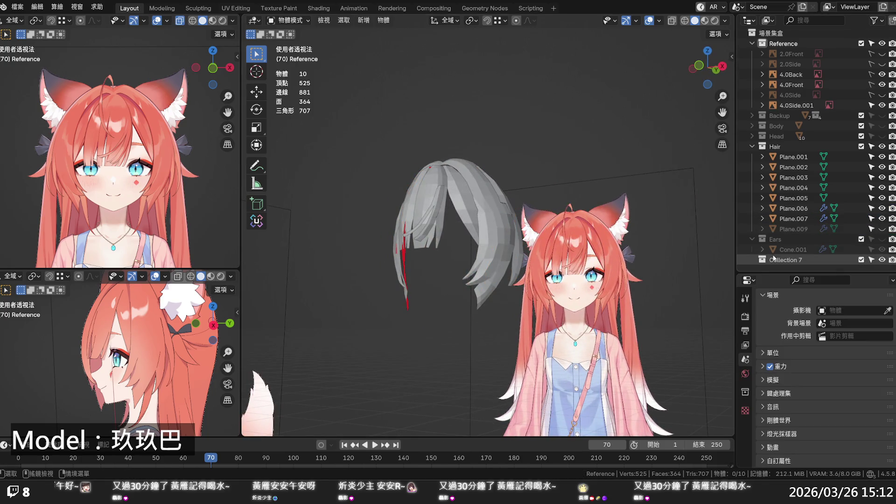
Step: Copy Plane.007, paste it as Plane.008, move it into the Hair collection, and edit it
{"action": "left_click", "coordinate": [794, 218]}
{"action": "middle_click_drag", "start_coordinate": [551, 290], "coordinate": [472, 293]}
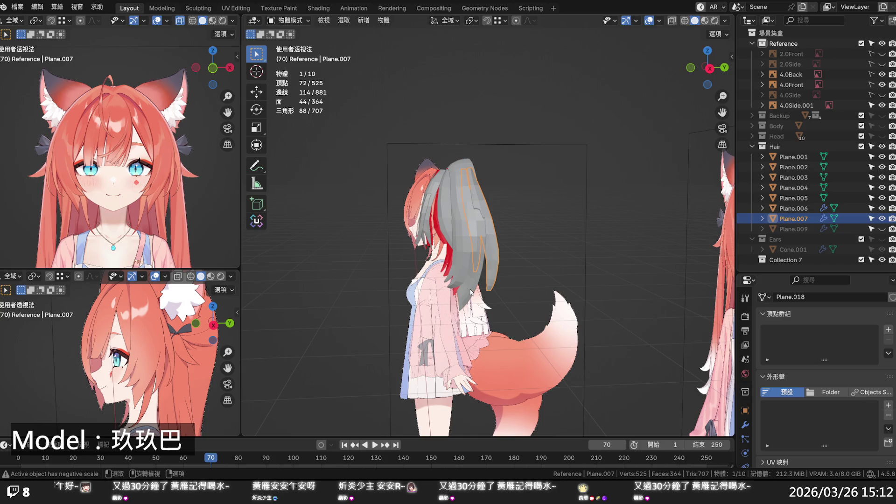
{"action": "right_click", "coordinate": [799, 219]}
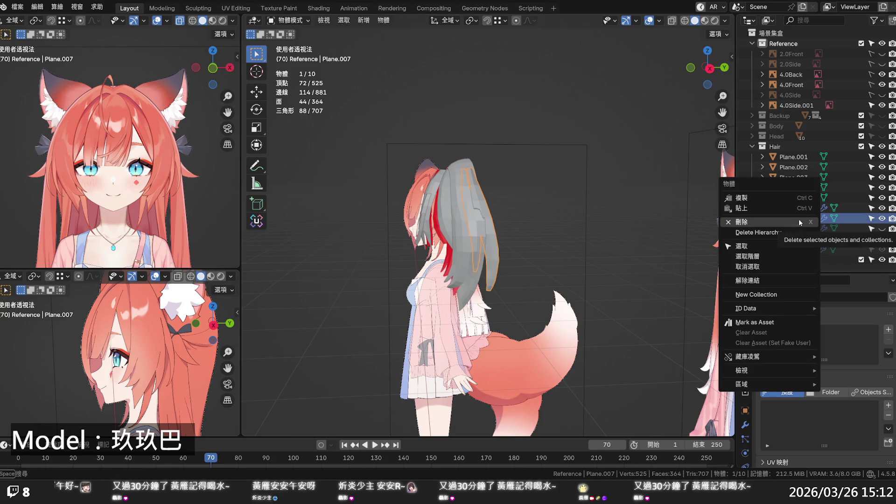
{"action": "left_click", "coordinate": [770, 198]}
{"action": "left_click", "coordinate": [793, 228]}
{"action": "right_click", "coordinate": [795, 232]}
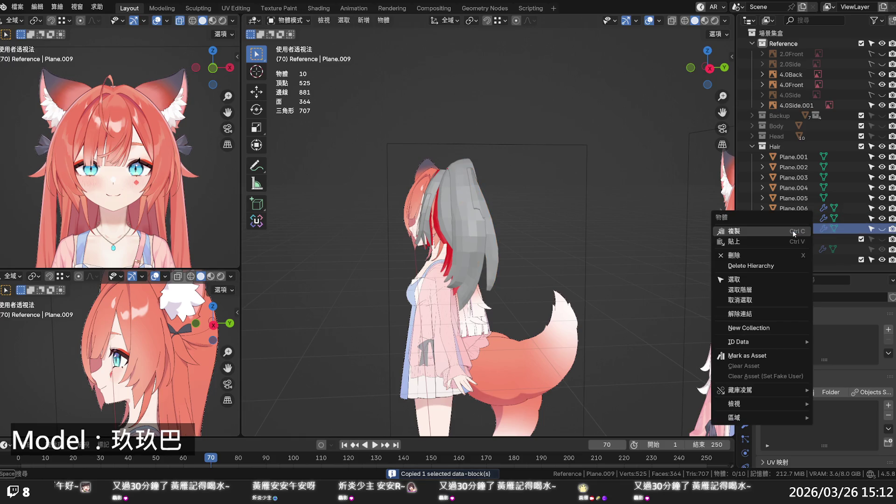
{"action": "left_click", "coordinate": [779, 242]}
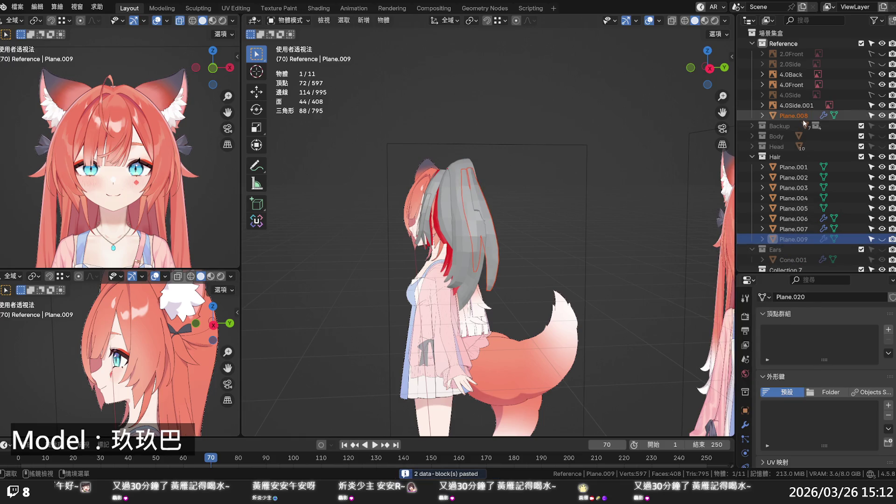
{"action": "mouse_move", "coordinate": [805, 119]}
{"action": "left_mouse_down"}
{"action": "mouse_move", "coordinate": [799, 205]}
{"action": "mouse_move", "coordinate": [810, 231]}
{"action": "left_mouse_up"}
{"action": "left_click", "coordinate": [811, 232]}
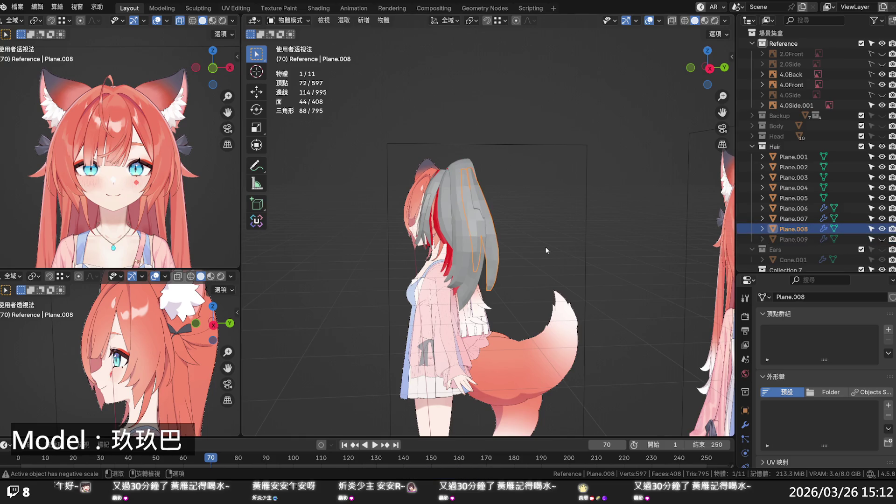
{"action": "key", "text": "Tab"}
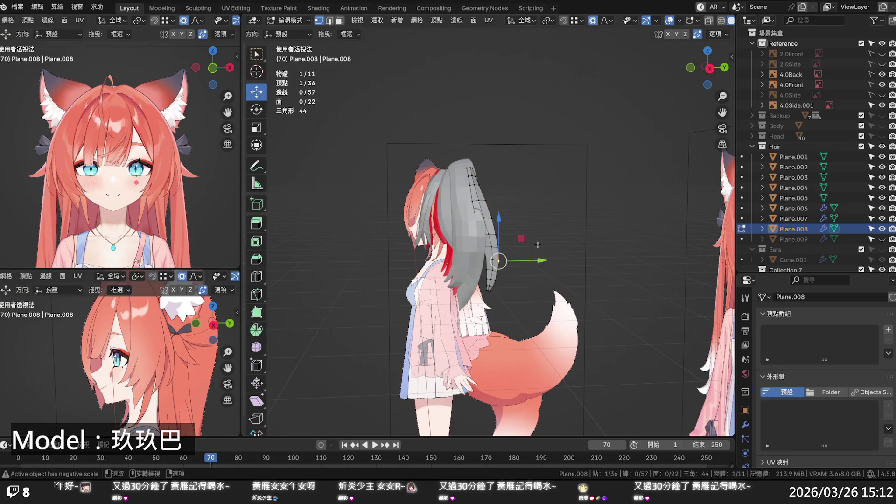
Step: In Right Ortho, shift the whole Plane.008 strand back along Y and ease its top vertex backward
{"action": "scroll", "coordinate": [502, 245], "scroll_direction": "up", "scroll_amount": 1}
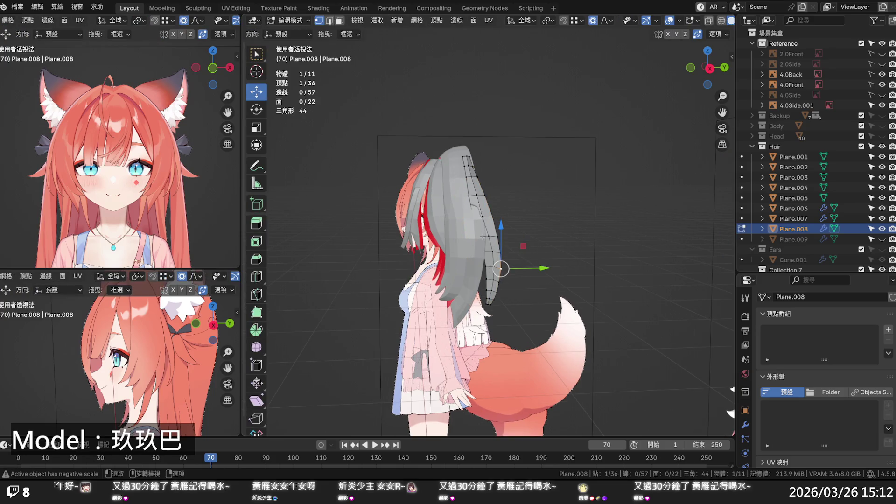
{"action": "key", "text": "KP_3"}
{"action": "key", "text": "a"}
{"action": "left_click_drag", "start_coordinate": [502, 229], "coordinate": [525, 237]}
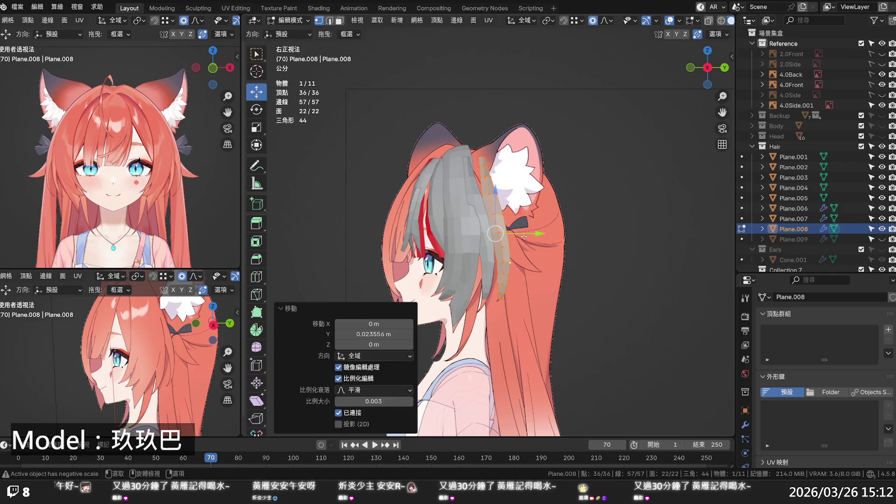
{"action": "left_click", "coordinate": [481, 157]}
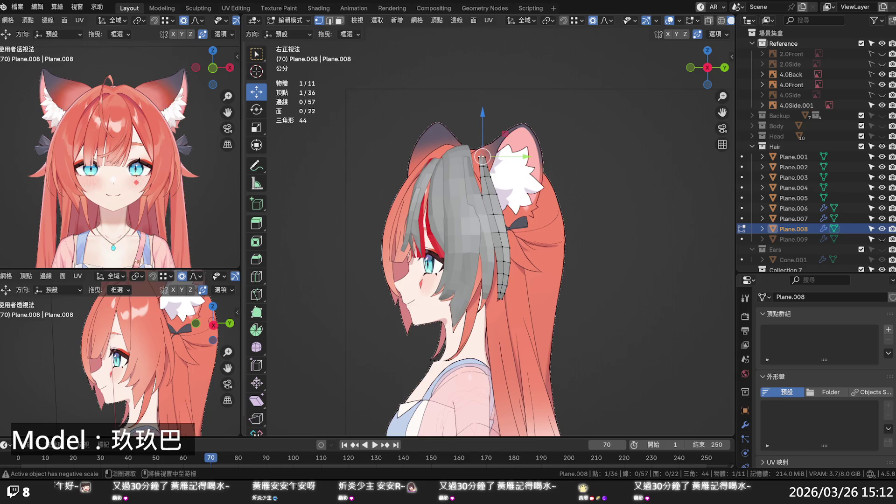
{"action": "left_click_drag", "start_coordinate": [491, 155], "coordinate": [496, 161]}
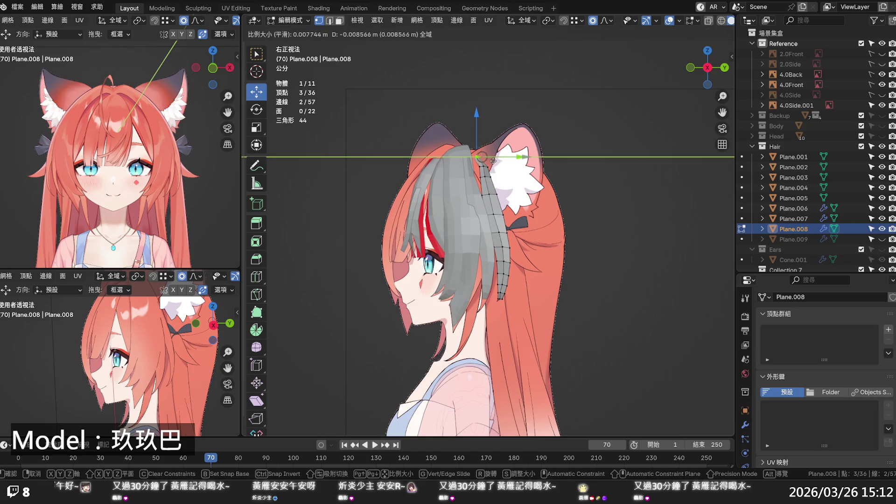
{"action": "scroll", "coordinate": [492, 160], "scroll_direction": "down", "scroll_amount": 20}
{"action": "left_click_drag", "start_coordinate": [489, 161], "coordinate": [487, 159]}
{"action": "scroll", "coordinate": [487, 159], "scroll_direction": "up", "scroll_amount": 2}
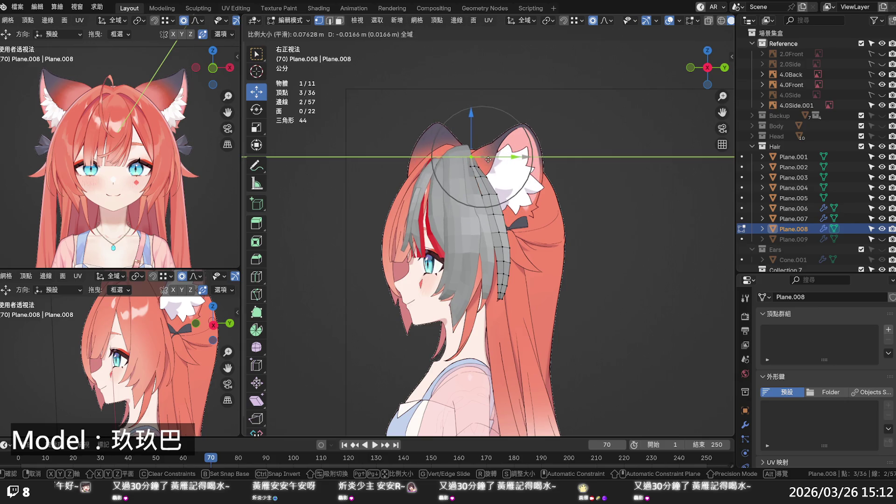
{"action": "left_click", "coordinate": [488, 159]}
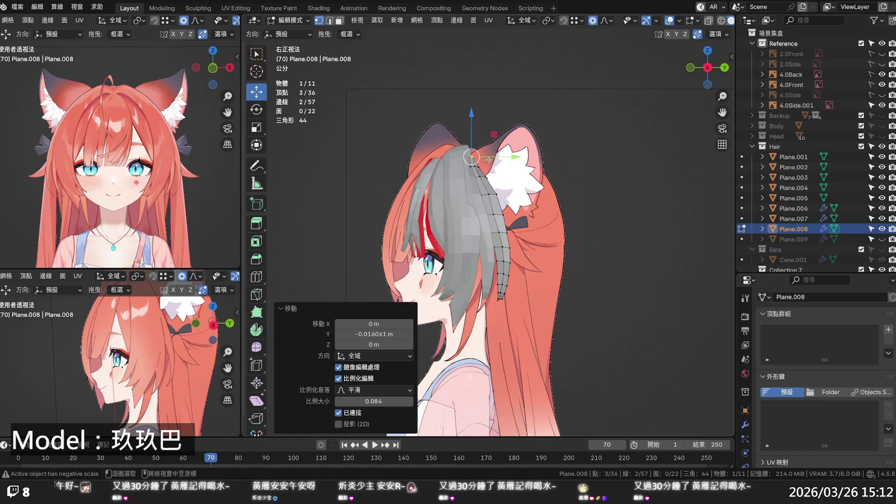
{"action": "scroll", "coordinate": [489, 160], "scroll_direction": "up", "scroll_amount": 3}
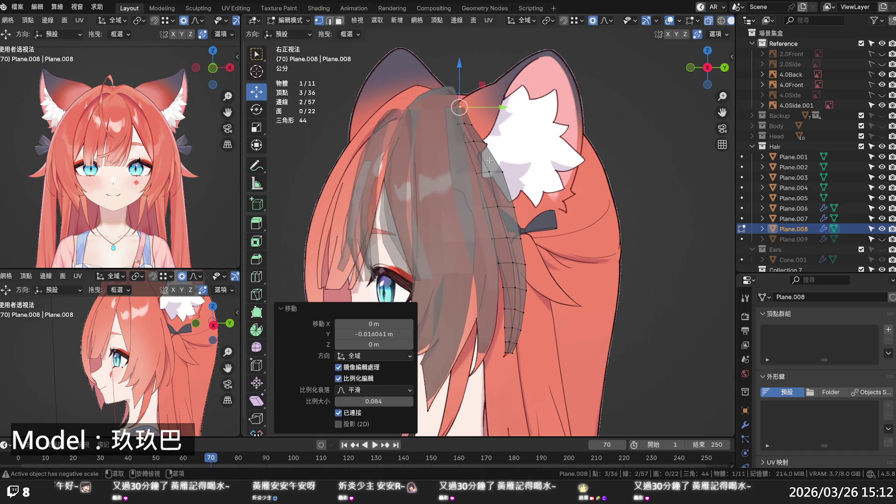
Step: Nudge the middle strand vertices backward along Y one at a time with proportional editing
{"action": "left_click", "coordinate": [484, 210]}
{"action": "key", "text": "g"}
{"action": "key", "text": "y"}
{"action": "scroll", "coordinate": [515, 207], "scroll_direction": "up", "scroll_amount": 4}
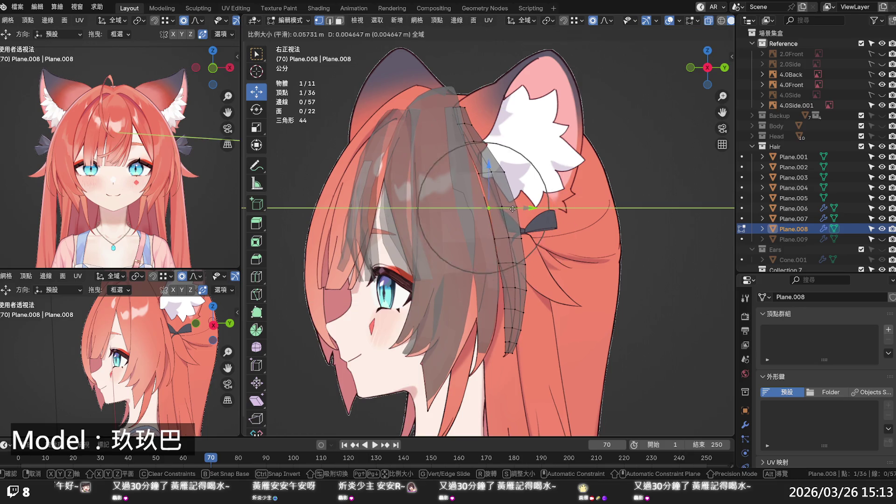
{"action": "scroll", "coordinate": [515, 206], "scroll_direction": "up", "scroll_amount": 2}
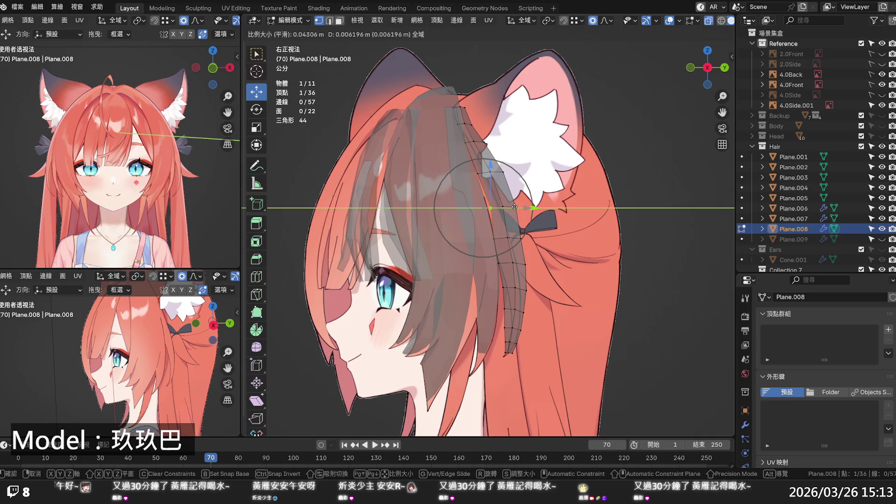
{"action": "left_click", "coordinate": [512, 207]}
{"action": "left_click", "coordinate": [516, 207]}
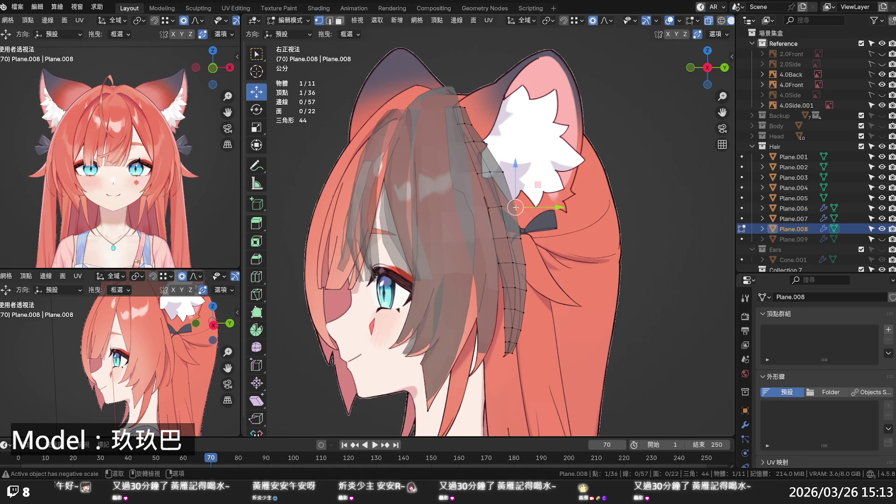
{"action": "key", "text": "g"}
{"action": "key", "text": "y"}
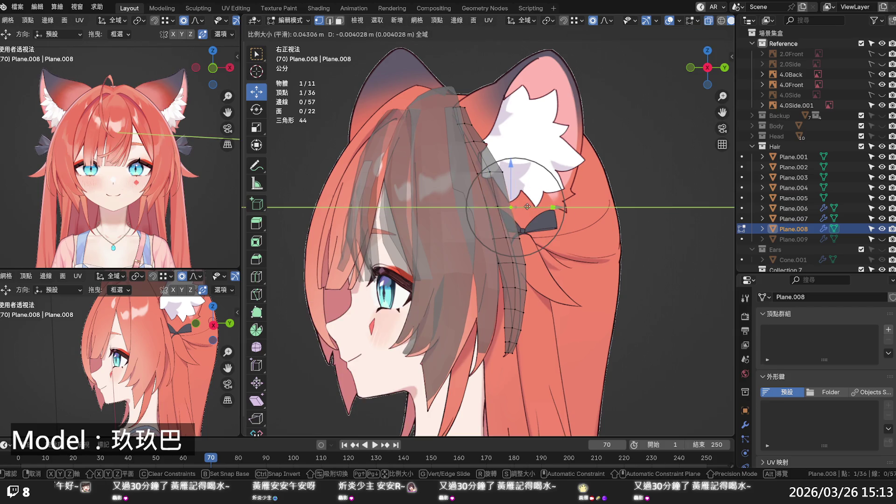
{"action": "left_click", "coordinate": [527, 207]}
{"action": "key", "text": "g"}
{"action": "key", "text": "y"}
{"action": "scroll", "coordinate": [522, 174], "scroll_direction": "up", "scroll_amount": 4}
{"action": "left_click", "coordinate": [524, 174]}
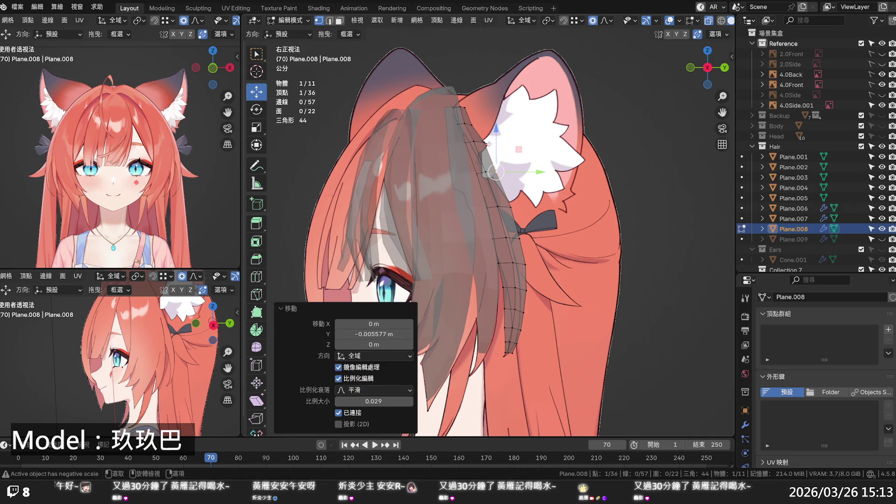
Step: Shift the strand's top vertex row -0.004957 m along Y at proportional size 0.027
{"action": "left_click", "coordinate": [484, 142]}
{"action": "left_click_drag", "start_coordinate": [498, 142], "coordinate": [496, 141]}
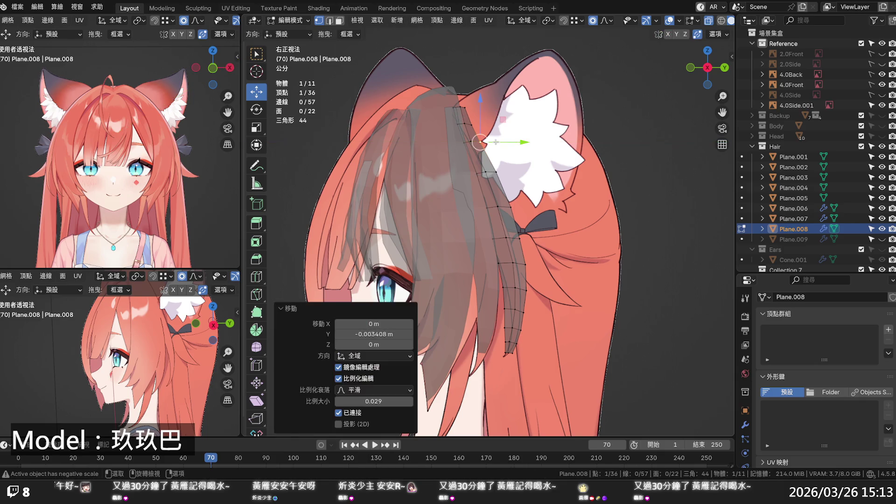
{"action": "left_click", "coordinate": [466, 108]}
{"action": "left_click", "coordinate": [464, 108], "text": "alt"}
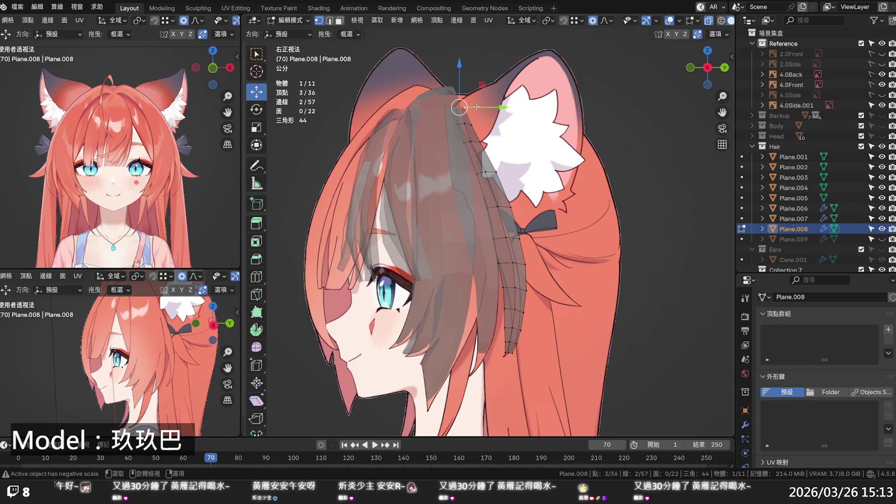
{"action": "key", "text": "g"}
{"action": "key", "text": "y"}
{"action": "scroll", "coordinate": [475, 108], "scroll_direction": "up", "scroll_amount": 1}
{"action": "left_click", "coordinate": [472, 109]}
{"action": "scroll", "coordinate": [481, 154], "scroll_direction": "down", "scroll_amount": 5}
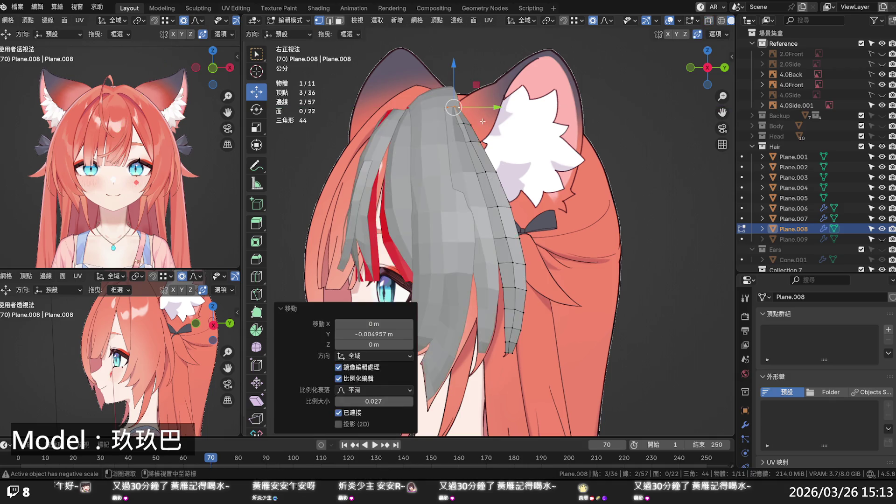
{"action": "middle_click_drag", "start_coordinate": [507, 236], "coordinate": [571, 246]}
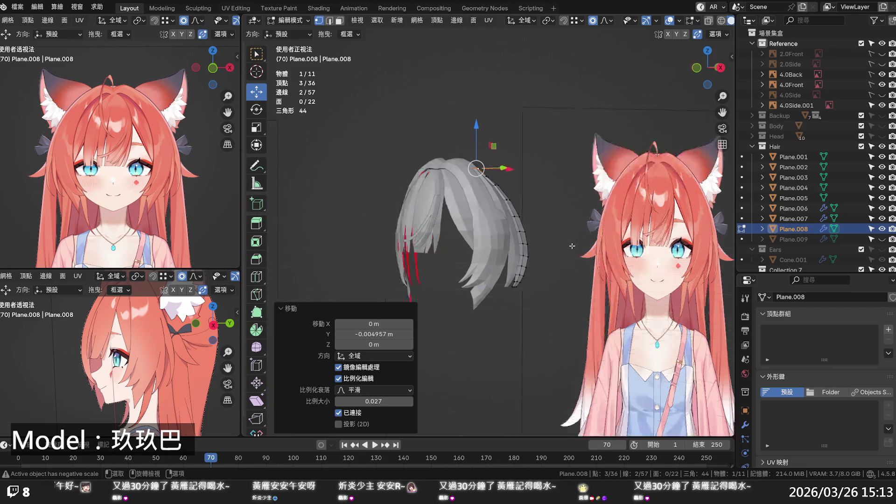
Step: Switch to Front Ortho with X-ray and move the selected strand vertices with proportional falloff
{"action": "key", "text": "KP_1"}
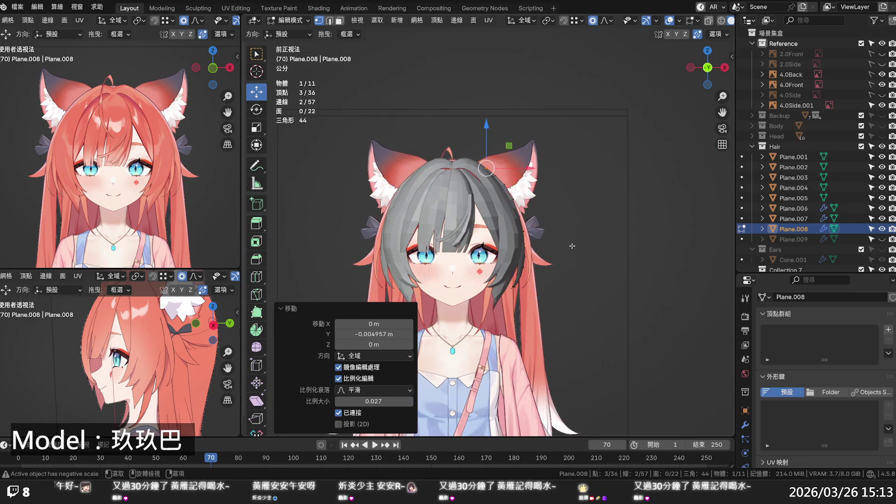
{"action": "key", "text": "alt+z"}
{"action": "scroll", "coordinate": [569, 212], "scroll_direction": "up", "scroll_amount": 5}
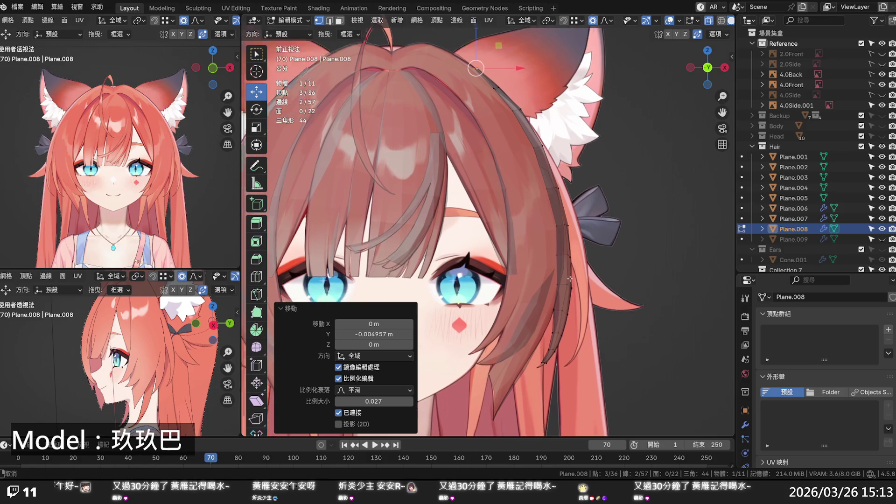
{"action": "key", "text": "g"}
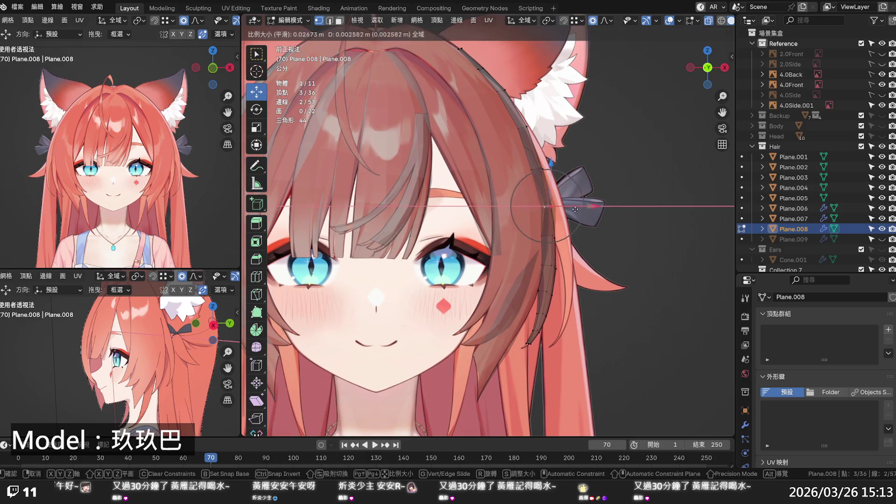
{"action": "scroll", "coordinate": [580, 211], "scroll_direction": "down", "scroll_amount": 10}
{"action": "scroll", "coordinate": [580, 211], "scroll_direction": "down", "scroll_amount": 3}
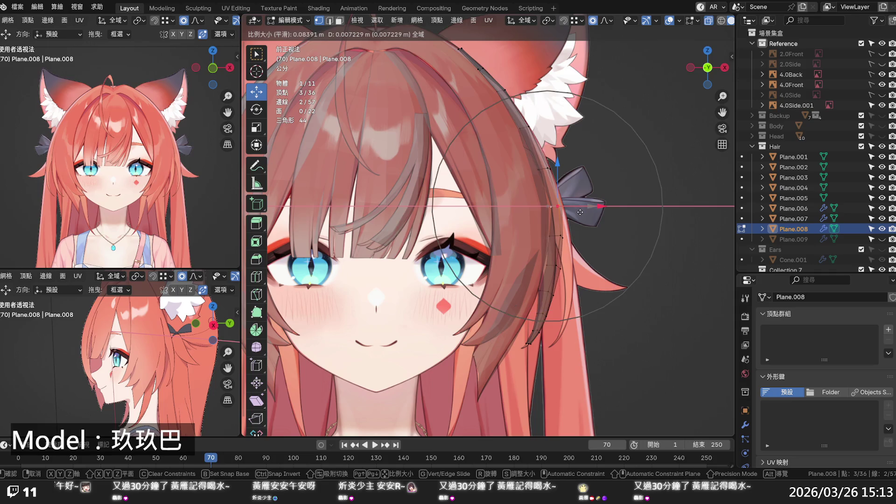
{"action": "left_click", "coordinate": [580, 214]}
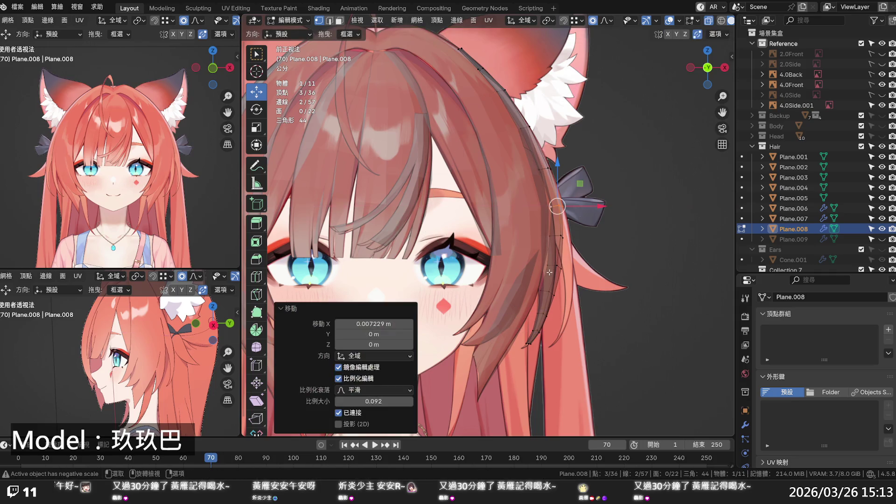
Step: Shift the first lower strand vertices sideways to follow the reference hair
{"action": "left_click", "coordinate": [548, 290]}
{"action": "key", "text": "g"}
{"action": "scroll", "coordinate": [574, 289], "scroll_direction": "up", "scroll_amount": 1}
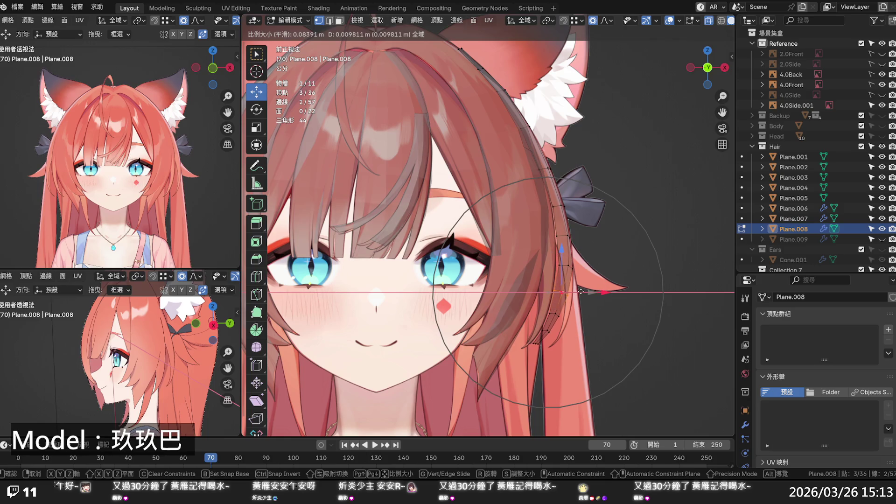
{"action": "left_click", "coordinate": [580, 291]}
{"action": "left_click", "coordinate": [552, 315]}
{"action": "key", "text": "g"}
{"action": "scroll", "coordinate": [577, 314], "scroll_direction": "up", "scroll_amount": 6}
{"action": "left_click", "coordinate": [579, 316]}
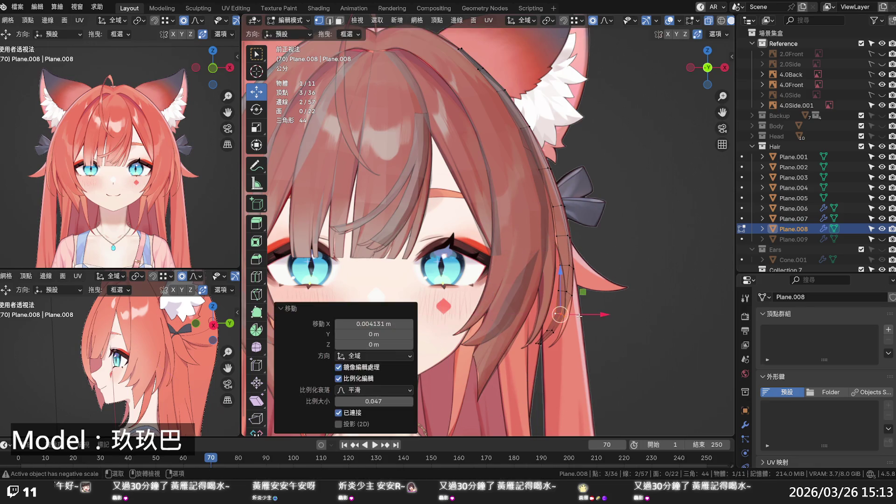
Step: Shift the next two vertices further down the strand sideways as well
{"action": "left_click", "coordinate": [552, 329]}
{"action": "key", "text": "g"}
{"action": "scroll", "coordinate": [578, 333], "scroll_direction": "up", "scroll_amount": 4}
{"action": "left_click", "coordinate": [578, 333]}
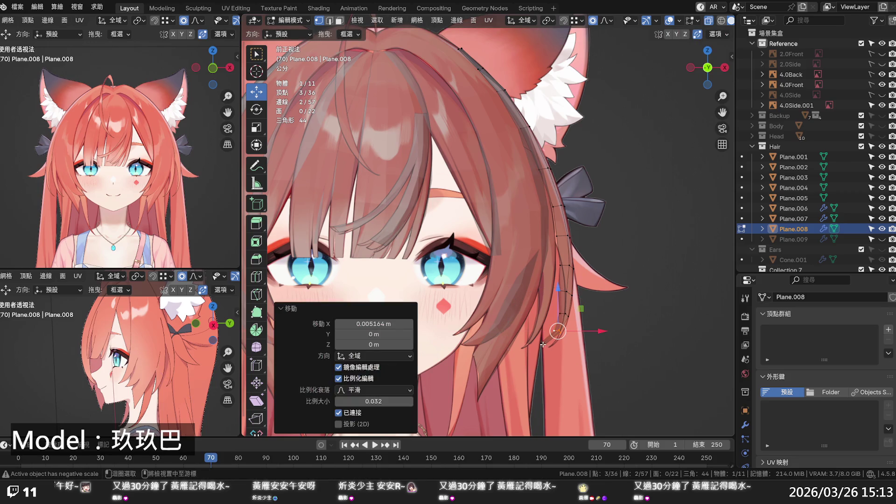
{"action": "left_click", "coordinate": [543, 344]}
{"action": "key", "text": "g"}
{"action": "scroll", "coordinate": [570, 344], "scroll_direction": "up", "scroll_amount": 3}
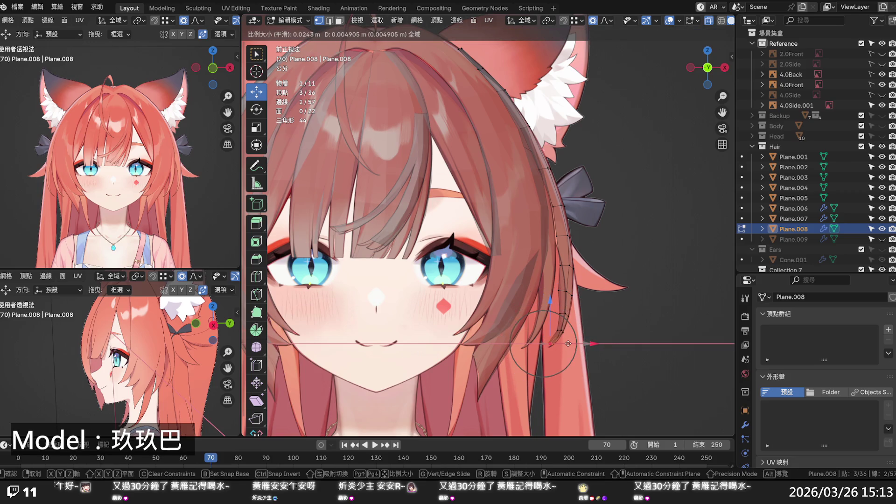
{"action": "left_click", "coordinate": [572, 344]}
Step: Nudge the hair tip and mid-strand vertices right to follow the curve past the cheek
{"action": "scroll", "coordinate": [572, 343], "scroll_direction": "up", "scroll_amount": 4}
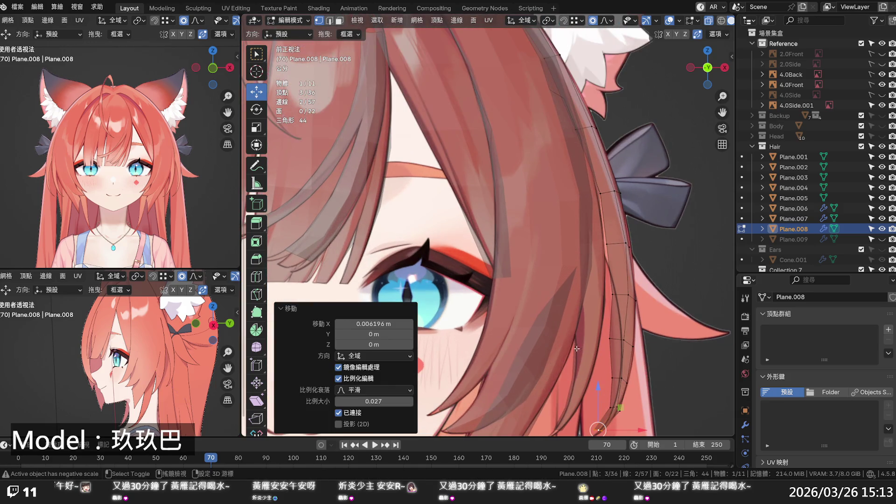
{"action": "middle_click_drag", "start_coordinate": [513, 355], "coordinate": [513, 215], "text": "shift"}
{"action": "left_click", "coordinate": [580, 312]}
{"action": "mouse_move", "coordinate": [592, 310]}
{"action": "left_mouse_down"}
{"action": "mouse_move", "coordinate": [580, 311]}
{"action": "mouse_move", "coordinate": [619, 313]}
{"action": "mouse_move", "coordinate": [587, 309]}
{"action": "mouse_move", "coordinate": [603, 279]}
{"action": "left_mouse_up"}
{"action": "scroll", "coordinate": [583, 311], "scroll_direction": "up", "scroll_amount": 3}
{"action": "left_click", "coordinate": [574, 281]}
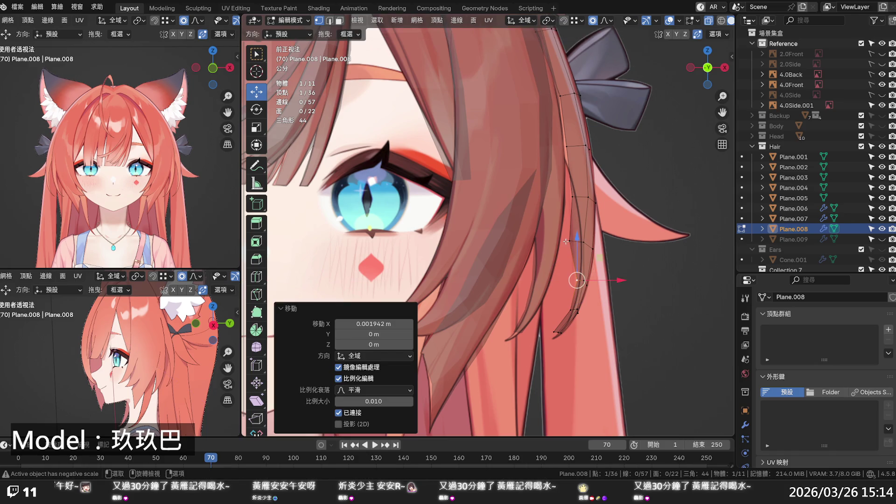
{"action": "left_click", "coordinate": [566, 241]}
{"action": "left_click_drag", "start_coordinate": [589, 241], "coordinate": [606, 246]}
{"action": "scroll", "coordinate": [602, 243], "scroll_direction": "down", "scroll_amount": 3}
{"action": "left_click", "coordinate": [576, 200]}
{"action": "left_click_drag", "start_coordinate": [593, 196], "coordinate": [607, 196]}
Step: Shift the upper strand vertices slightly left, the last by -0.00254 m on X at size 0.020
{"action": "left_click", "coordinate": [565, 145]}
{"action": "left_click_drag", "start_coordinate": [584, 145], "coordinate": [580, 146]}
{"action": "left_click", "coordinate": [562, 96]}
{"action": "left_click_drag", "start_coordinate": [576, 95], "coordinate": [566, 95]}
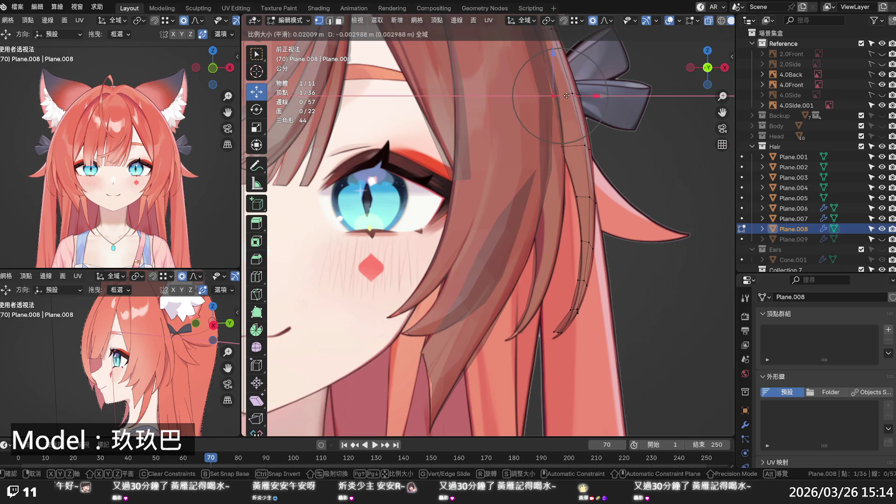
{"action": "left_click", "coordinate": [562, 97]}
{"action": "middle_click_drag", "start_coordinate": [563, 97], "coordinate": [579, 232], "text": "shift"}
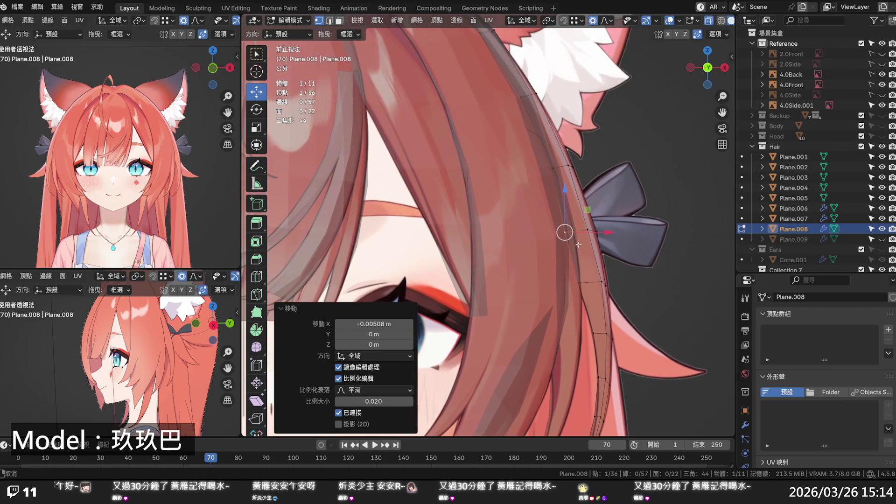
{"action": "left_click", "coordinate": [565, 171]}
{"action": "left_click_drag", "start_coordinate": [574, 167], "coordinate": [567, 168]}
Step: Turn X-ray off and orbit behind the head to check the bent strand
{"action": "key", "text": "alt+z"}
{"action": "scroll", "coordinate": [604, 239], "scroll_direction": "down", "scroll_amount": 2}
{"action": "mouse_move", "coordinate": [604, 239]}
{"action": "middle_mouse_down"}
{"action": "mouse_move", "coordinate": [490, 233]}
{"action": "mouse_move", "coordinate": [455, 188]}
{"action": "mouse_move", "coordinate": [466, 209]}
{"action": "middle_mouse_up"}
{"action": "scroll", "coordinate": [500, 358], "scroll_direction": "up", "scroll_amount": 2}
{"action": "scroll", "coordinate": [501, 354], "scroll_direction": "down", "scroll_amount": 3}
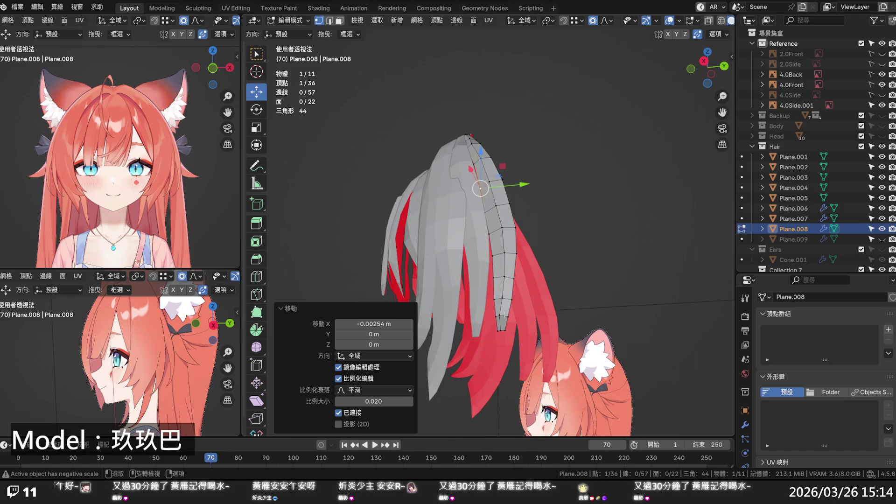
Step: Orbit around the reshaped hair to check it and save the blend file
{"action": "mouse_move", "coordinate": [504, 315]}
{"action": "middle_mouse_down"}
{"action": "mouse_move", "coordinate": [566, 369]}
{"action": "mouse_move", "coordinate": [522, 360]}
{"action": "middle_mouse_up"}
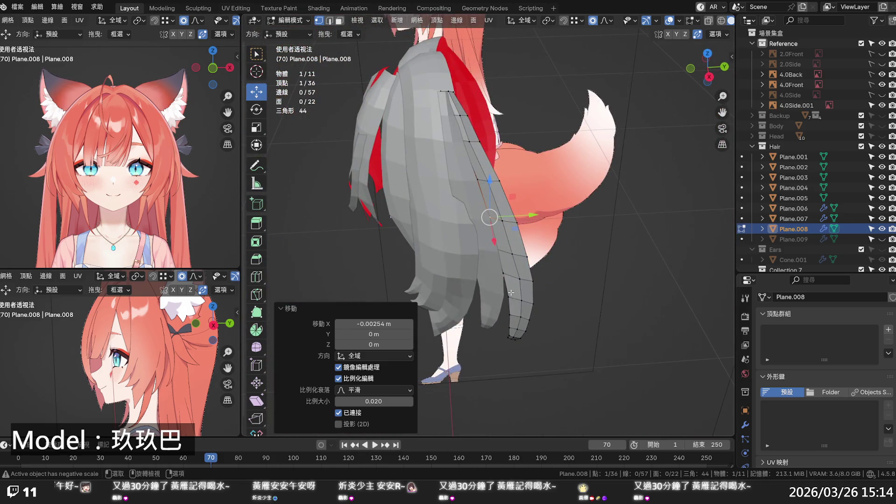
{"action": "mouse_move", "coordinate": [532, 241]}
{"action": "middle_mouse_down", "text": "shift"}
{"action": "mouse_move", "coordinate": [551, 291]}
{"action": "mouse_move", "coordinate": [473, 260]}
{"action": "mouse_move", "coordinate": [636, 253]}
{"action": "mouse_move", "coordinate": [532, 276]}
{"action": "middle_mouse_up", "text": "shift"}
{"action": "key", "text": "ctrl+s"}
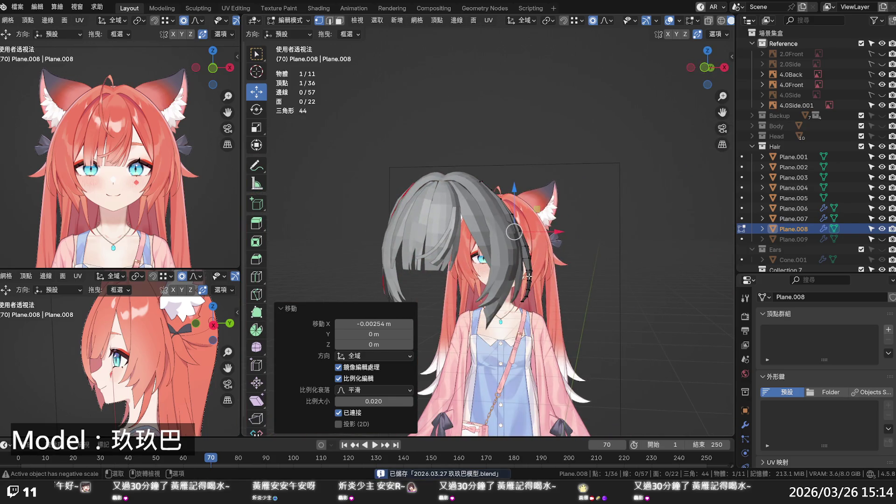
{"action": "left_click", "coordinate": [290, 309]}
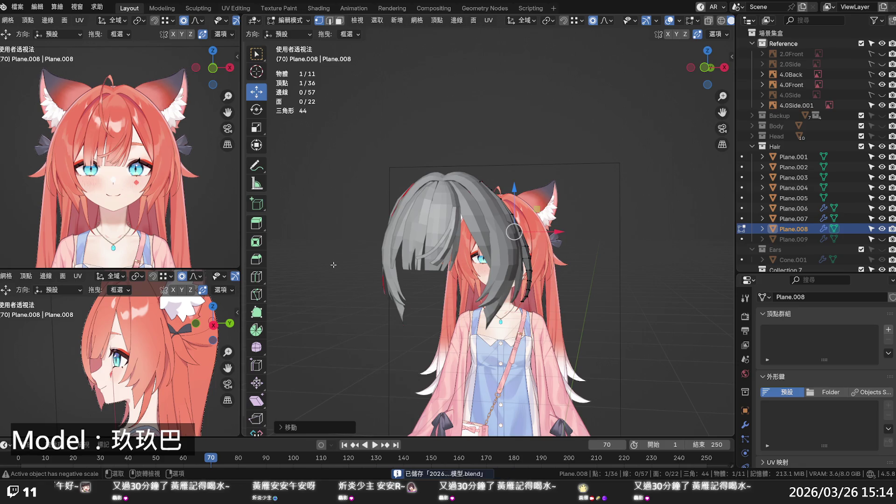
Step: Unhide Plane.009, the Head collection and the Ears collection in the outliner
{"action": "mouse_move", "coordinate": [338, 265]}
{"action": "middle_mouse_down"}
{"action": "mouse_move", "coordinate": [619, 274]}
{"action": "mouse_move", "coordinate": [552, 302]}
{"action": "mouse_move", "coordinate": [589, 294]}
{"action": "middle_mouse_up"}
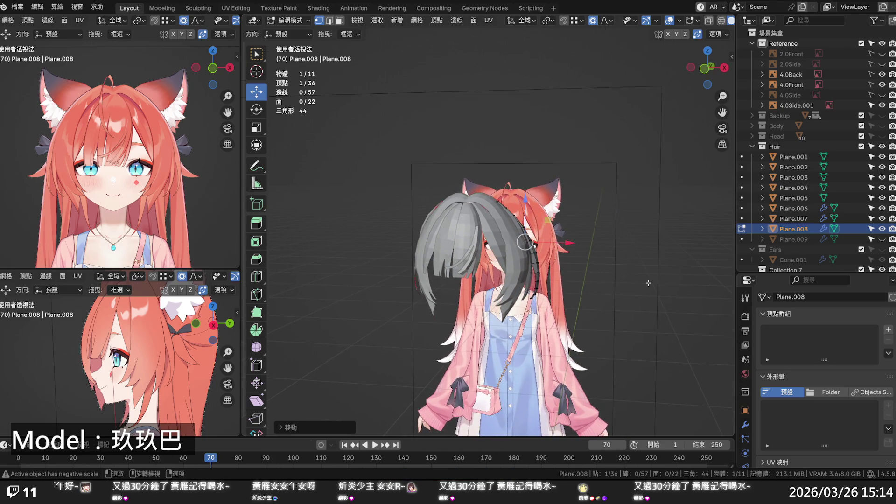
{"action": "left_click", "coordinate": [882, 238]}
{"action": "mouse_move", "coordinate": [528, 288]}
{"action": "middle_mouse_down"}
{"action": "mouse_move", "coordinate": [560, 286]}
{"action": "mouse_move", "coordinate": [519, 294]}
{"action": "mouse_move", "coordinate": [637, 286]}
{"action": "middle_mouse_up"}
{"action": "left_click", "coordinate": [882, 137]}
{"action": "left_click", "coordinate": [588, 290]}
{"action": "scroll", "coordinate": [817, 168], "scroll_direction": "down", "scroll_amount": 1}
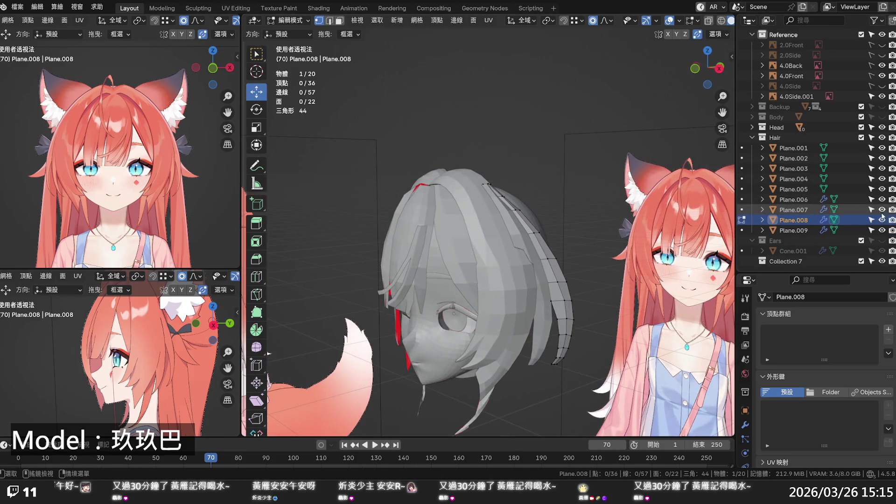
{"action": "left_click", "coordinate": [882, 240]}
Step: Frame the head and ears in Front Ortho X-ray and return to Object Mode
{"action": "key", "text": "KP_1"}
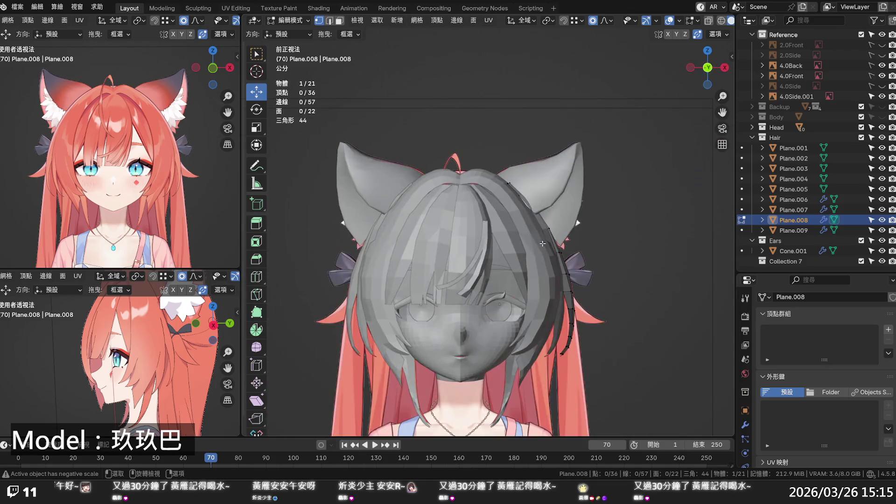
{"action": "key", "text": "alt+z"}
{"action": "middle_click_drag", "start_coordinate": [592, 164], "coordinate": [607, 188], "text": "shift"}
{"action": "key", "text": "Tab"}
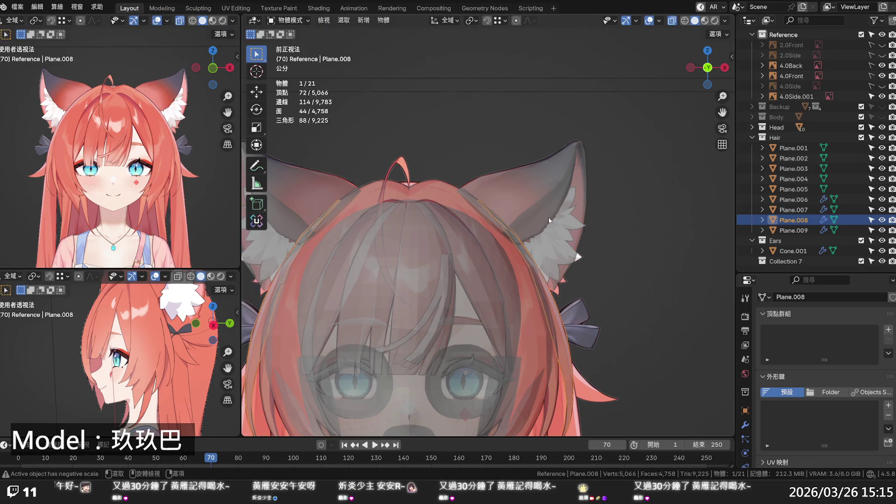
Step: Select the ear cone Cone.001 and enter Edit Mode with X-ray on
{"action": "left_click", "coordinate": [791, 252]}
{"action": "key", "text": "ctrl+Tab"}
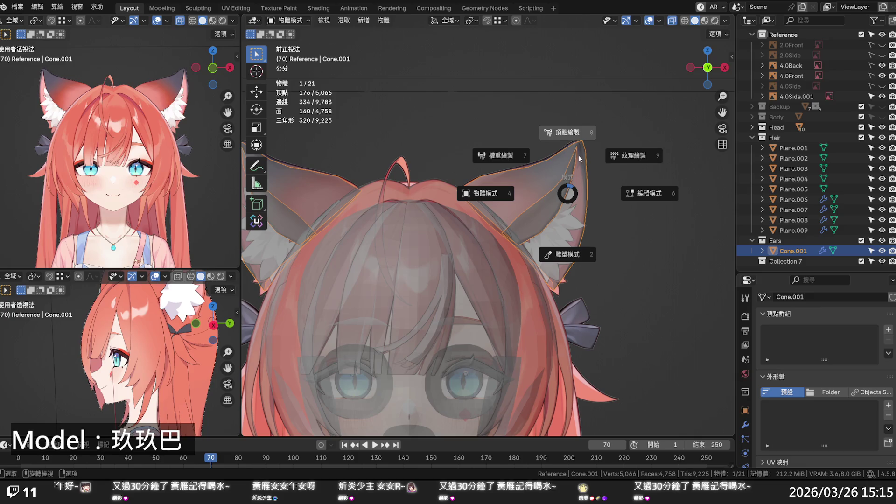
{"action": "left_click", "coordinate": [648, 192]}
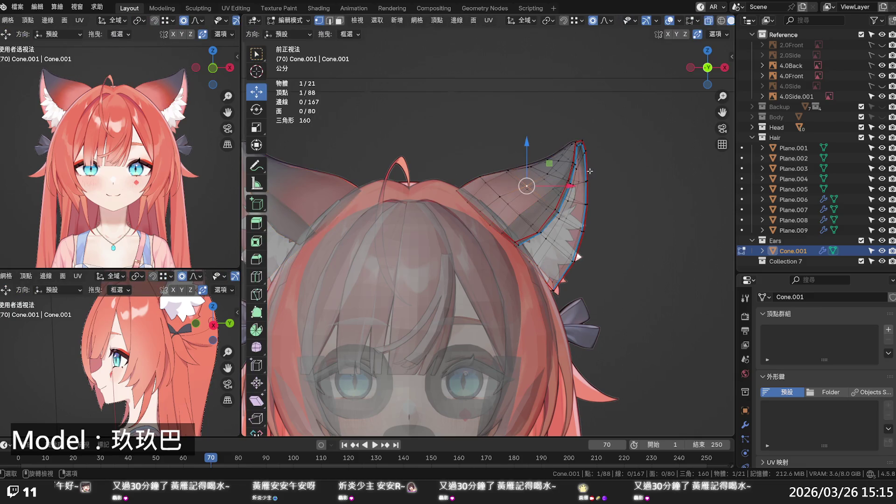
{"action": "key", "text": "alt+z"}
{"action": "scroll", "coordinate": [602, 164], "scroll_direction": "up", "scroll_amount": 6}
{"action": "key", "text": "alt+z"}
Step: Pull the ear tip left, shift a lower edge vertex sideways, and raise an upper-edge vertex on Z
{"action": "left_click", "coordinate": [647, 136]}
{"action": "left_click_drag", "start_coordinate": [689, 136], "coordinate": [675, 136]}
{"action": "left_click", "coordinate": [648, 210]}
{"action": "left_click_drag", "start_coordinate": [658, 210], "coordinate": [661, 208]}
{"action": "scroll", "coordinate": [661, 209], "scroll_direction": "up", "scroll_amount": 4}
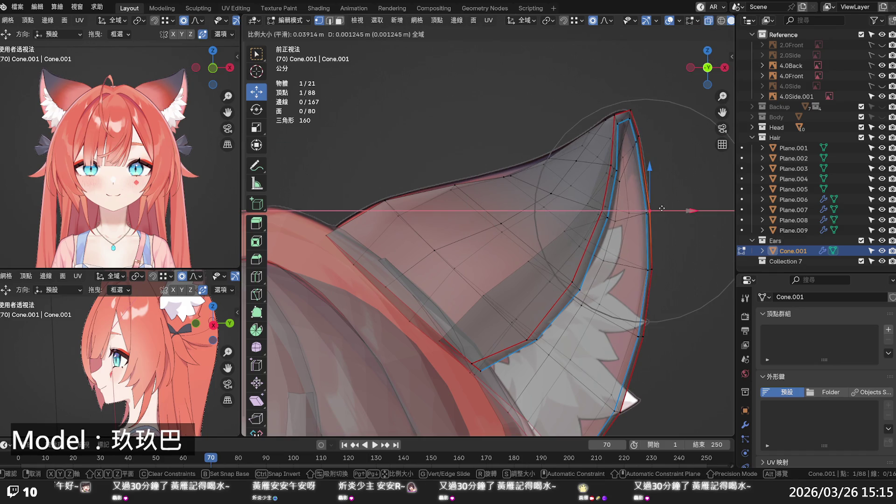
{"action": "left_click", "coordinate": [661, 208]}
{"action": "left_click", "coordinate": [511, 176]}
{"action": "key", "text": "g"}
{"action": "key", "text": "z"}
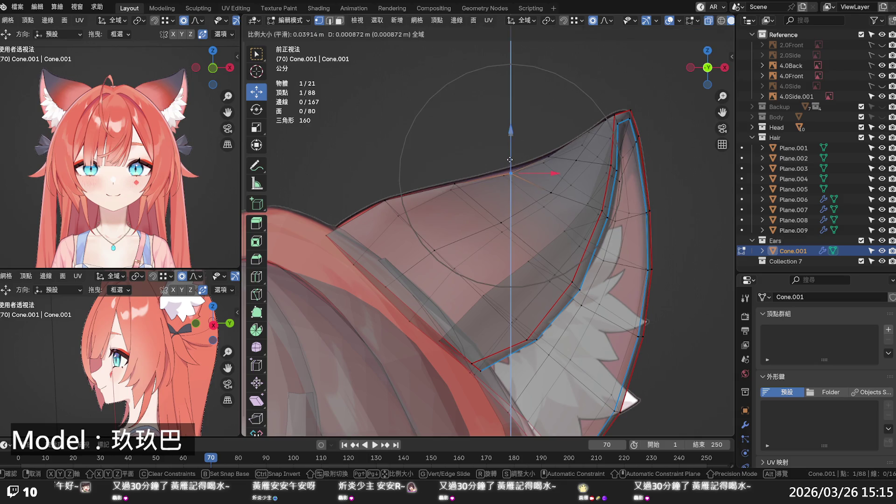
{"action": "left_click", "coordinate": [511, 170]}
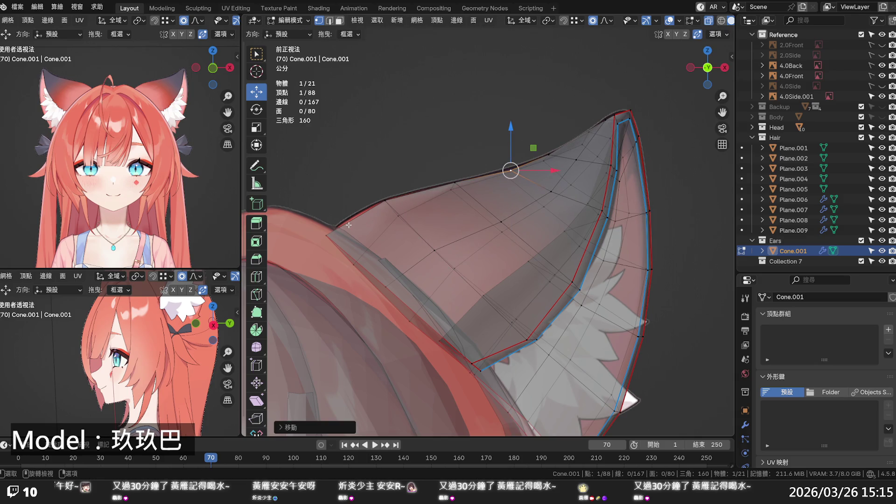
Step: Nudge the ear's right-side vertex right and shift the ear tip with tight proportional falloff
{"action": "key", "text": "alt+z"}
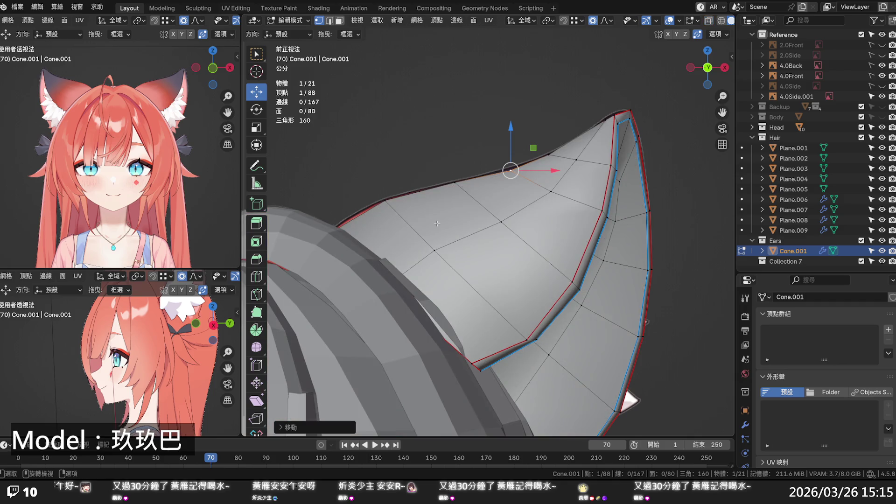
{"action": "key", "text": "alt+z"}
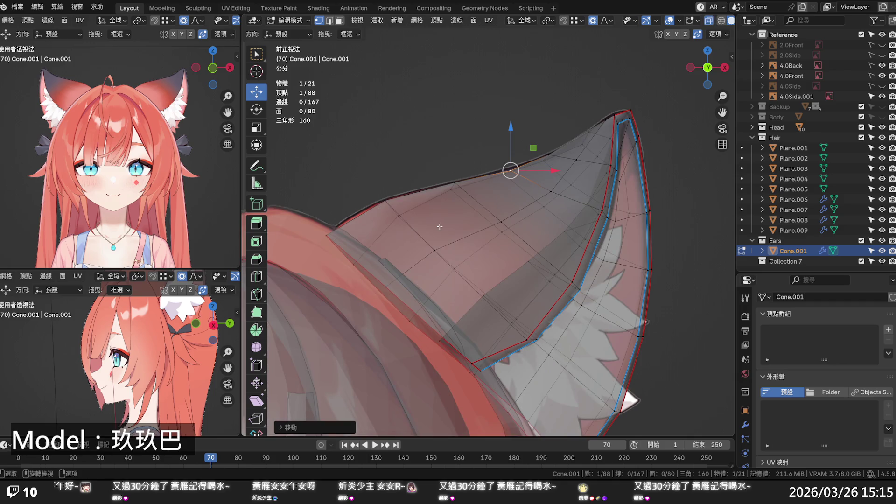
{"action": "key", "text": "alt+z"}
{"action": "key", "text": "alt+z"}
{"action": "left_click", "coordinate": [608, 219]}
{"action": "left_click_drag", "start_coordinate": [627, 218], "coordinate": [633, 220]}
{"action": "key", "text": "alt+z"}
{"action": "key", "text": "alt+z"}
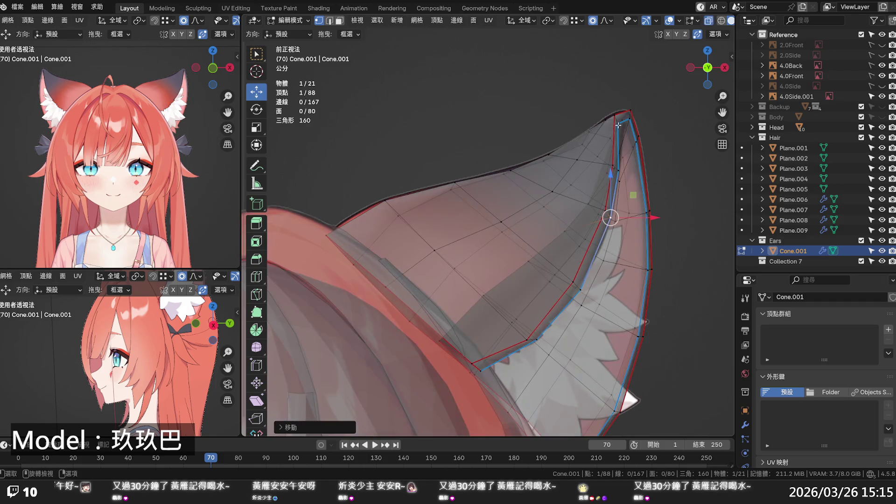
{"action": "left_click", "coordinate": [622, 123]}
{"action": "left_click_drag", "start_coordinate": [648, 124], "coordinate": [648, 128]}
{"action": "scroll", "coordinate": [649, 124], "scroll_direction": "up", "scroll_amount": 15}
{"action": "scroll", "coordinate": [648, 127], "scroll_direction": "up", "scroll_amount": 2}
Step: Shift a lower inner-edge ear vertex slightly sideways, then review in solid shading and deselect
{"action": "left_click", "coordinate": [580, 288]}
{"action": "left_click_drag", "start_coordinate": [598, 290], "coordinate": [597, 290]}
{"action": "left_click", "coordinate": [597, 290]}
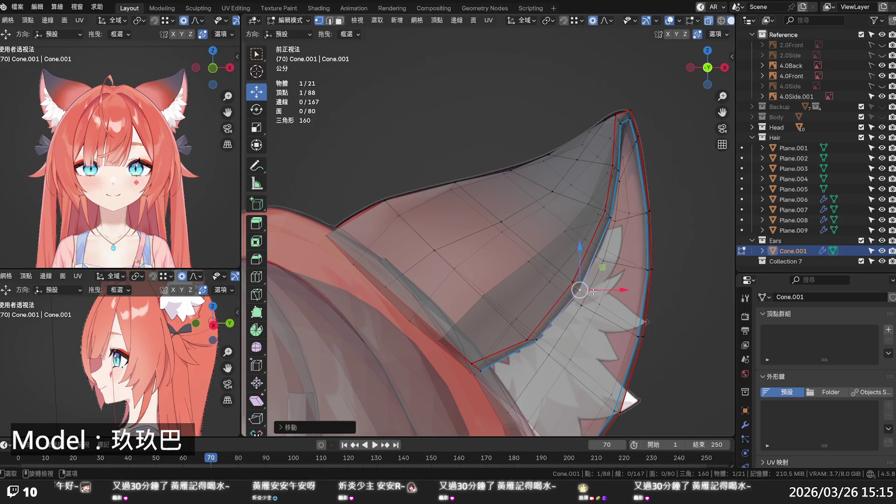
{"action": "scroll", "coordinate": [597, 290], "scroll_direction": "down", "scroll_amount": 5}
{"action": "key", "text": "alt+z"}
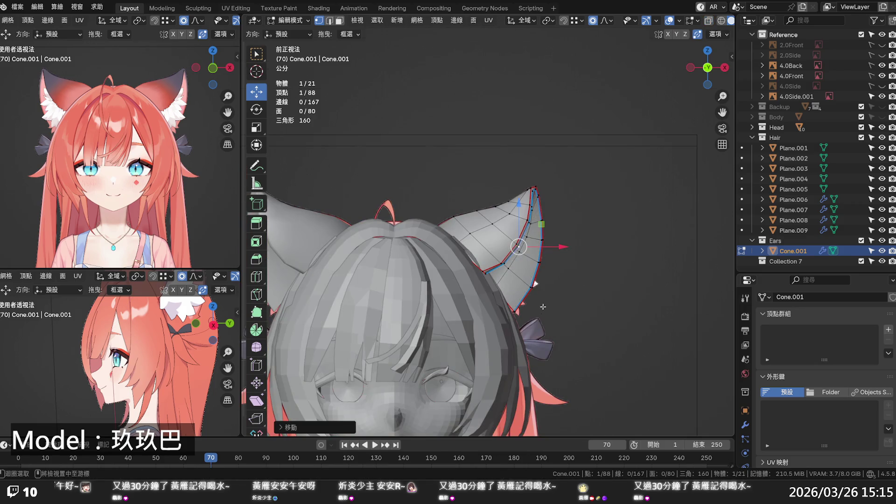
{"action": "left_click", "coordinate": [542, 308]}
Step: Orbit around the head to review the ear, save the file, and select the Hair collection
{"action": "mouse_move", "coordinate": [595, 255]}
{"action": "middle_mouse_down"}
{"action": "mouse_move", "coordinate": [442, 331]}
{"action": "mouse_move", "coordinate": [605, 321]}
{"action": "mouse_move", "coordinate": [653, 197]}
{"action": "mouse_move", "coordinate": [613, 225]}
{"action": "mouse_move", "coordinate": [629, 239]}
{"action": "middle_mouse_up"}
{"action": "key", "text": "ctrl+s"}
{"action": "scroll", "coordinate": [653, 197], "scroll_direction": "down", "scroll_amount": 4}
{"action": "scroll", "coordinate": [619, 228], "scroll_direction": "up", "scroll_amount": 2}
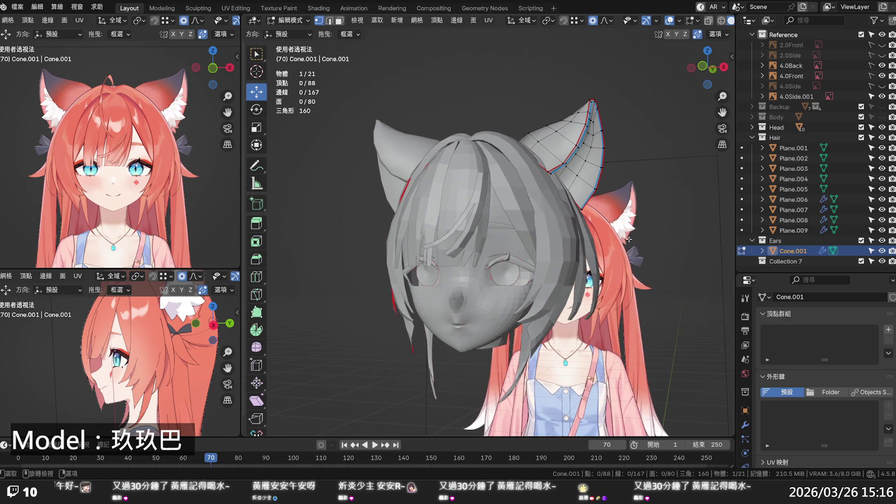
{"action": "middle_click_drag", "start_coordinate": [596, 224], "coordinate": [602, 229]}
{"action": "key", "text": "ctrl+s"}
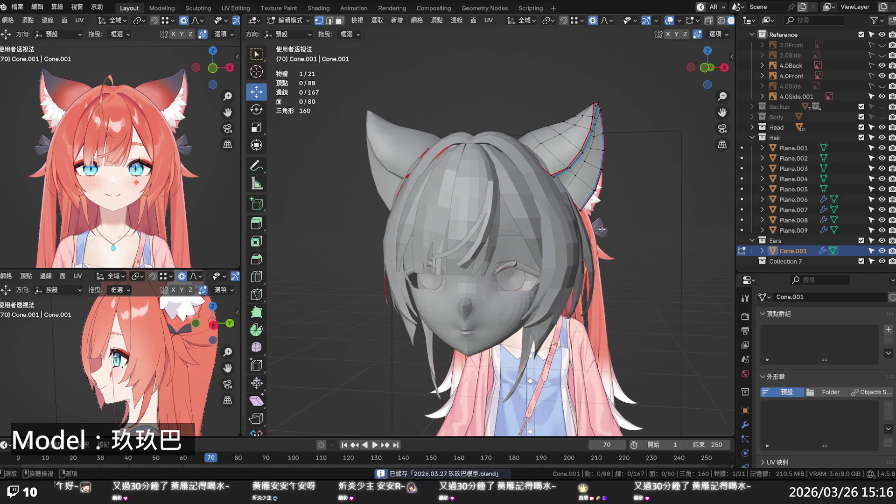
{"action": "middle_click_drag", "start_coordinate": [208, 386], "coordinate": [173, 392], "text": "shift"}
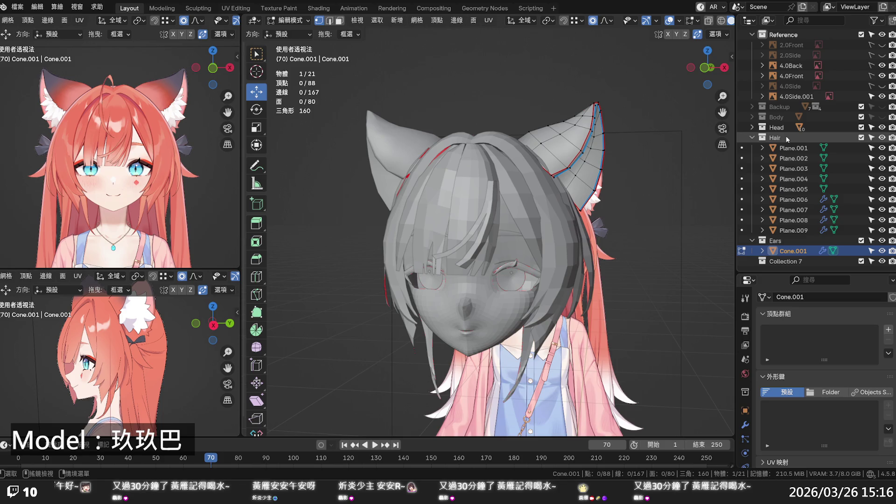
{"action": "left_click", "coordinate": [784, 138]}
Step: Add a new collection from the outliner's context menu
{"action": "left_click", "coordinate": [882, 137]}
{"action": "left_click", "coordinate": [882, 138]}
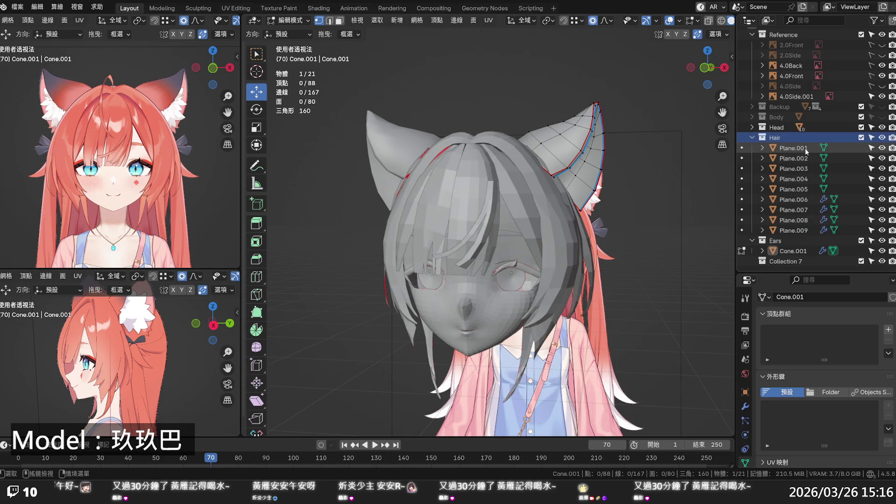
{"action": "double_click", "coordinate": [783, 139]}
{"action": "scroll", "coordinate": [782, 140], "scroll_direction": "up", "scroll_amount": 1}
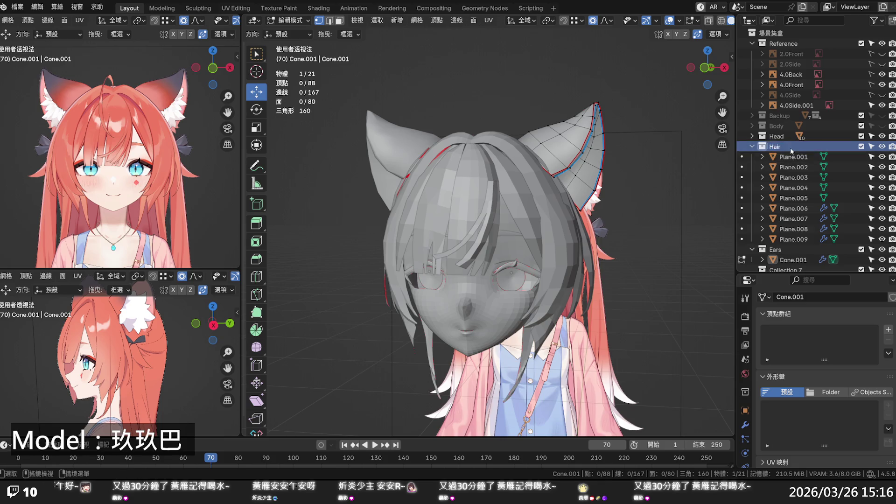
{"action": "right_click", "coordinate": [791, 148]}
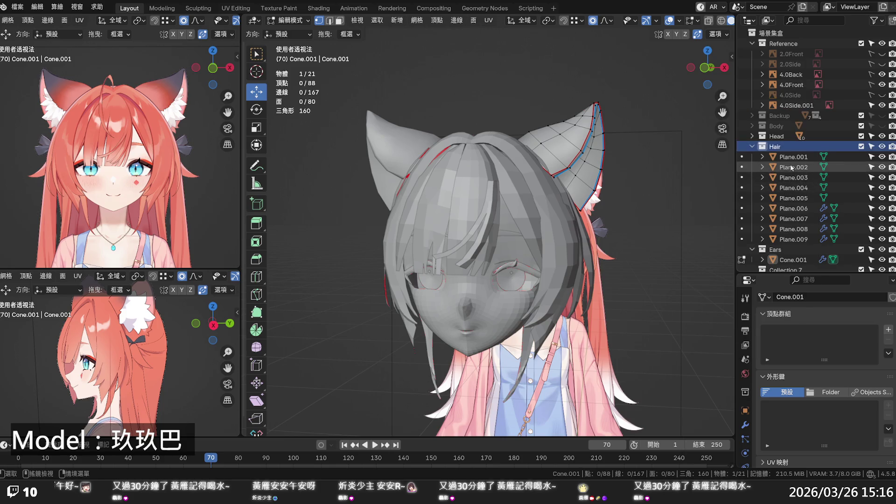
{"action": "right_click", "coordinate": [791, 156]}
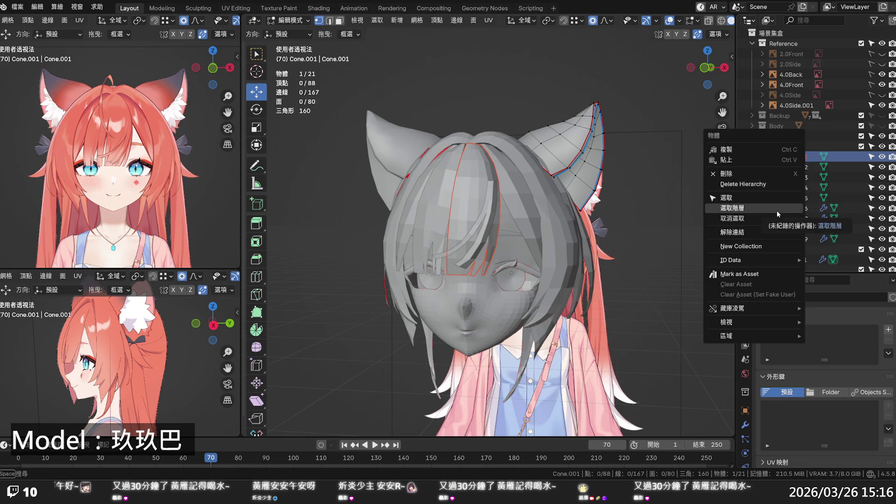
{"action": "left_click", "coordinate": [764, 246]}
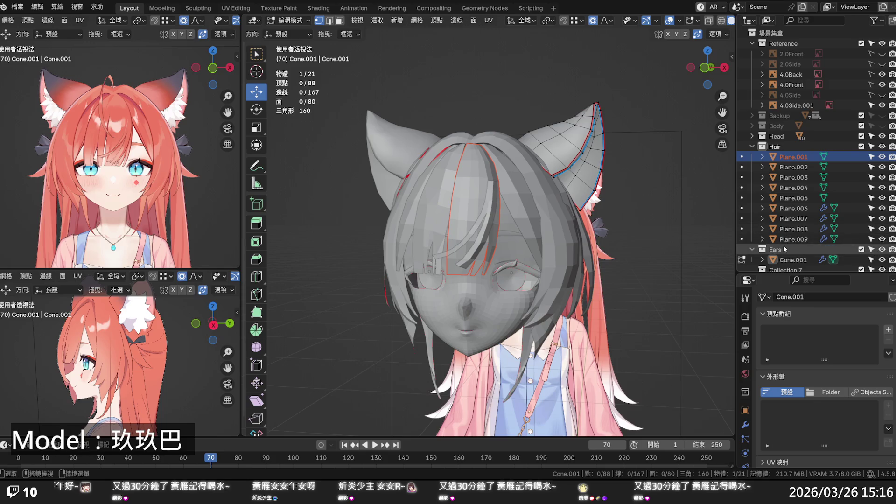
{"action": "scroll", "coordinate": [792, 259], "scroll_direction": "down", "scroll_amount": 1}
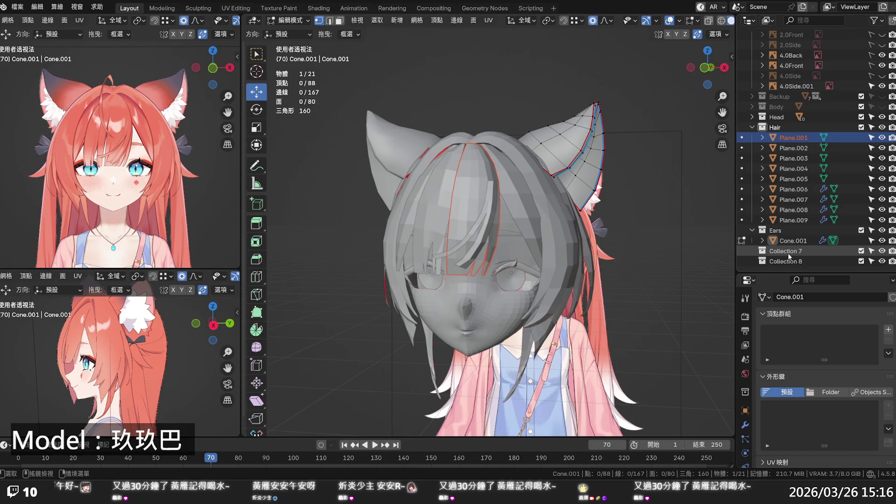
Step: Rename Collection 7 to Hair_Front
{"action": "double_click", "coordinate": [789, 252]}
{"action": "type", "text": "Hair"}
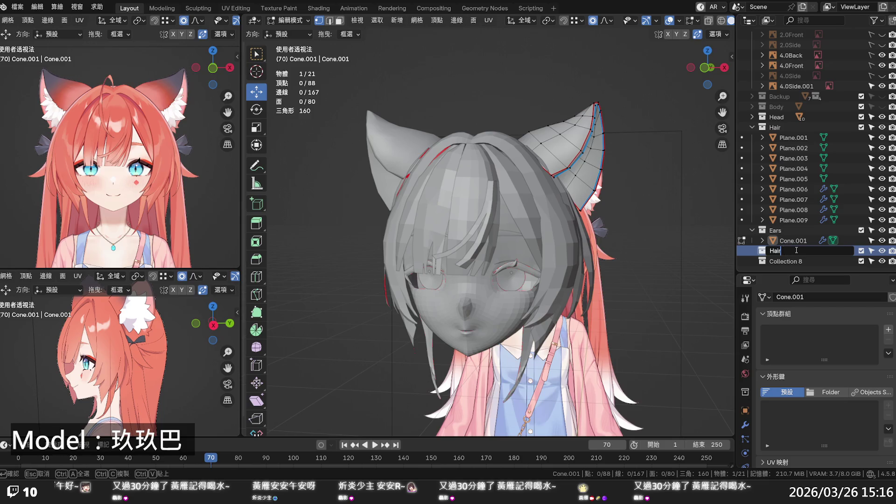
{"action": "type", "text": "_FRON"}
{"action": "key", "text": "BackSpace"}
{"action": "key", "text": "BackSpace"}
{"action": "key", "text": "BackSpace"}
{"action": "type", "text": "rp"}
{"action": "key", "text": "BackSpace"}
{"action": "type", "text": "on"}
{"action": "key", "text": "Return"}
Step: Rename Collection 8 to Hair_Side and nest Hair_Front inside the Hair collection
{"action": "key", "text": "Down"}
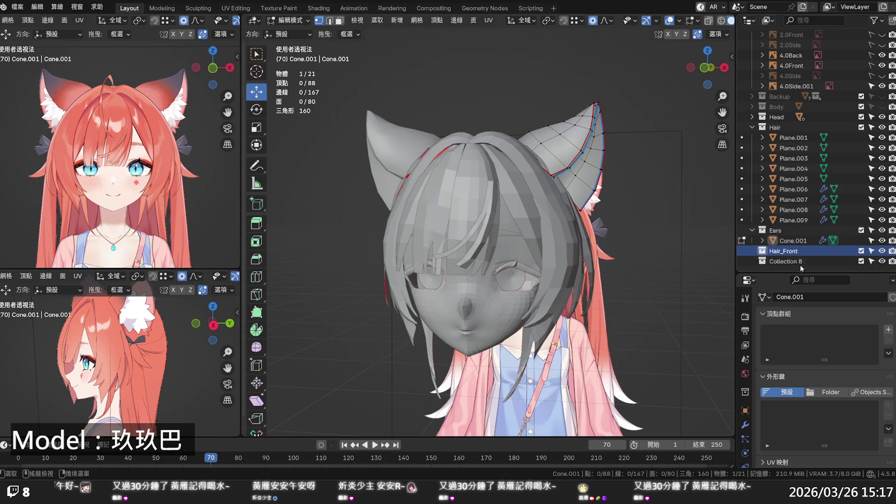
{"action": "double_click", "coordinate": [802, 252]}
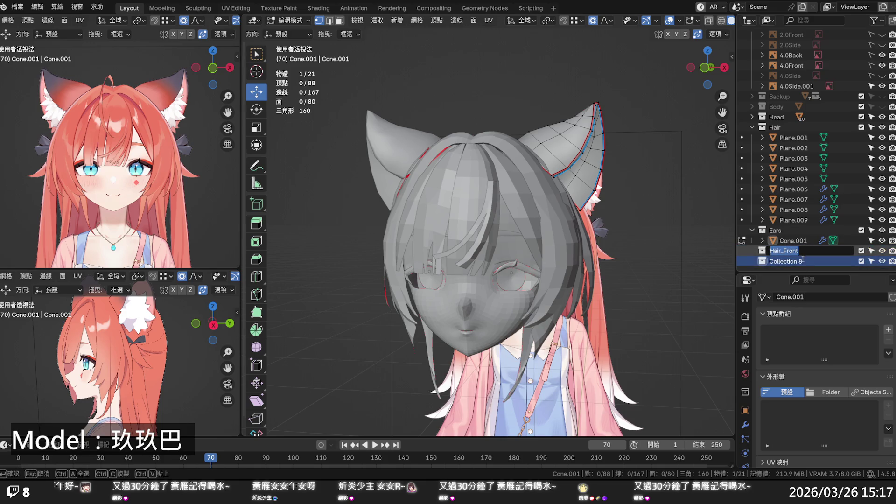
{"action": "key", "text": "ctrl+c"}
{"action": "double_click", "coordinate": [803, 261]}
{"action": "key", "text": "ctrl+v"}
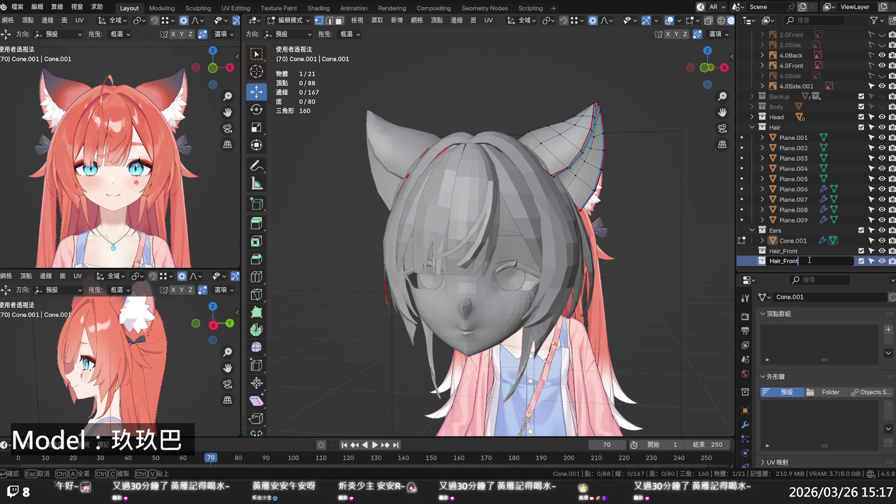
{"action": "key", "text": "BackSpace"}
{"action": "key", "text": "BackSpace"}
{"action": "key", "text": "BackSpace"}
{"action": "type", "text": "sid"}
{"action": "key", "text": "Return"}
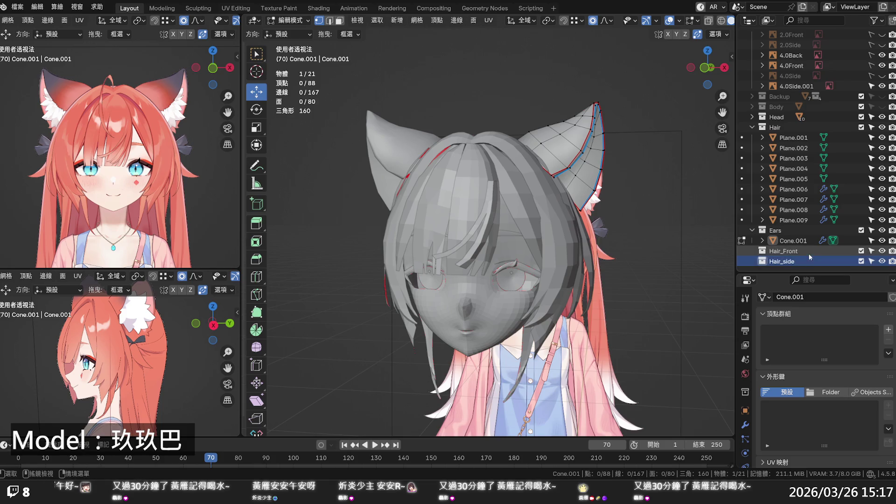
{"action": "double_click", "coordinate": [789, 262]}
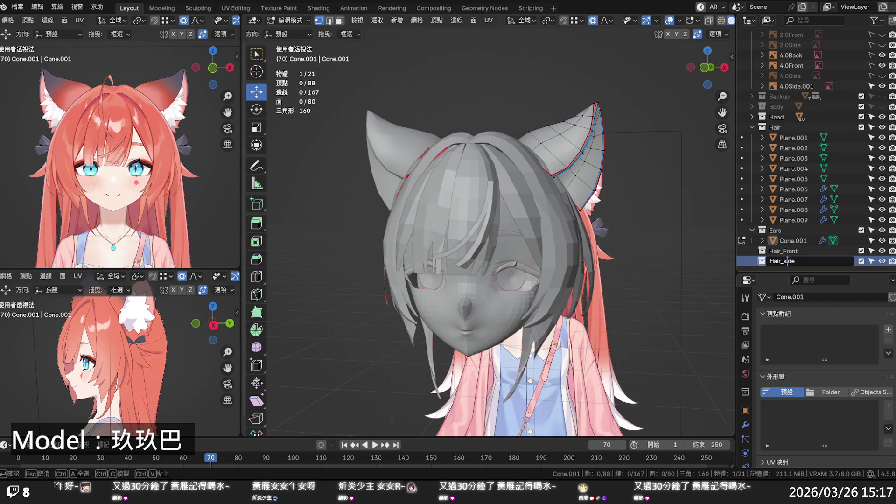
{"action": "key", "text": "BackSpace"}
{"action": "type", "text": "S"}
{"action": "key", "text": "Return"}
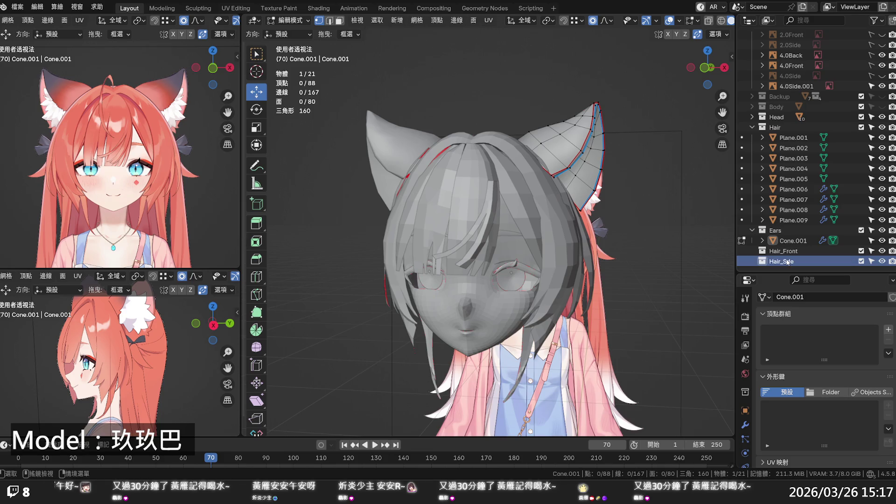
{"action": "mouse_move", "coordinate": [786, 252]}
{"action": "left_mouse_down"}
{"action": "mouse_move", "coordinate": [789, 135]}
{"action": "mouse_move", "coordinate": [791, 143]}
{"action": "left_mouse_up"}
Step: Move hair strands Plane.001–Plane.005 into the Hair_Front collection
{"action": "left_click", "coordinate": [793, 148]}
{"action": "left_click", "coordinate": [798, 179], "text": "shift"}
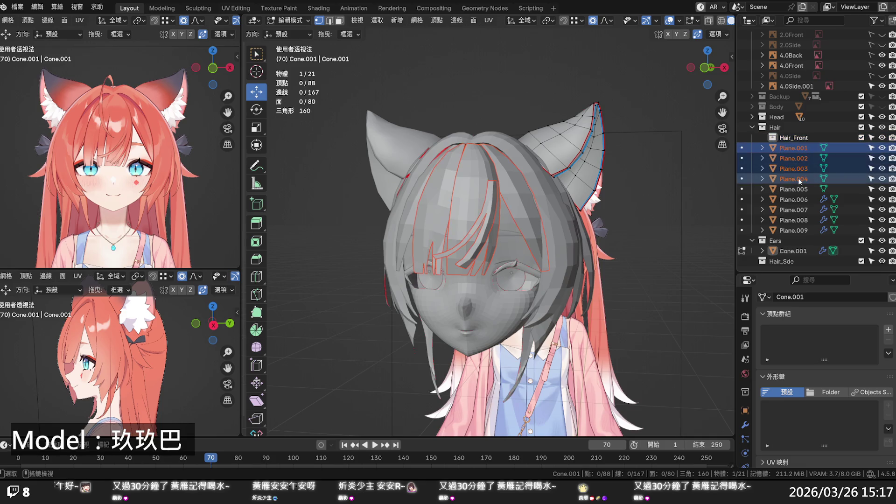
{"action": "left_click", "coordinate": [797, 186], "text": "shift"}
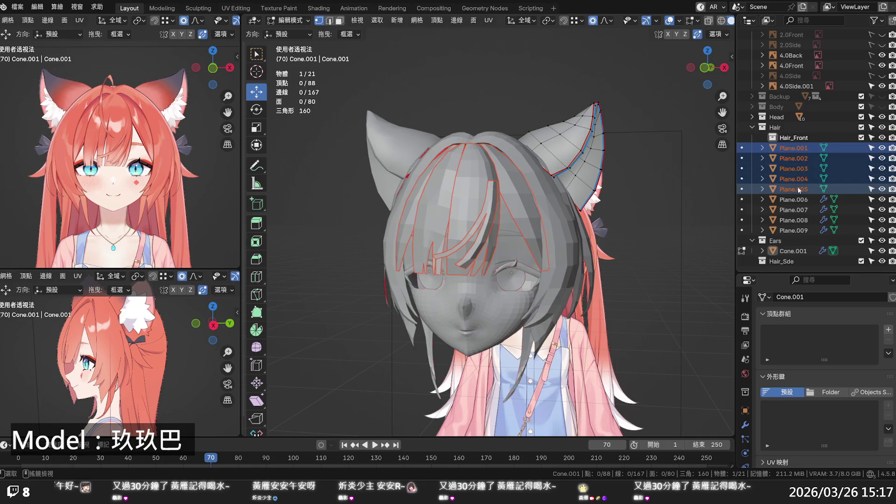
{"action": "left_click_drag", "start_coordinate": [798, 153], "coordinate": [796, 142]}
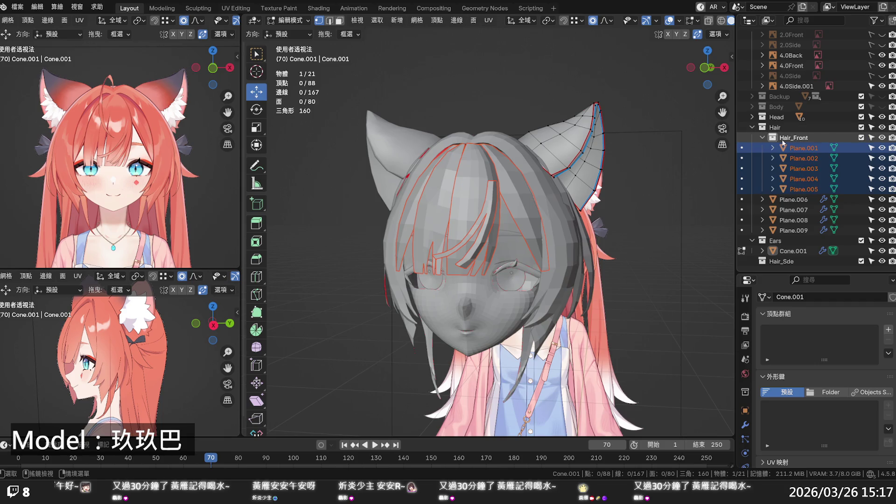
{"action": "left_click", "coordinate": [763, 138]}
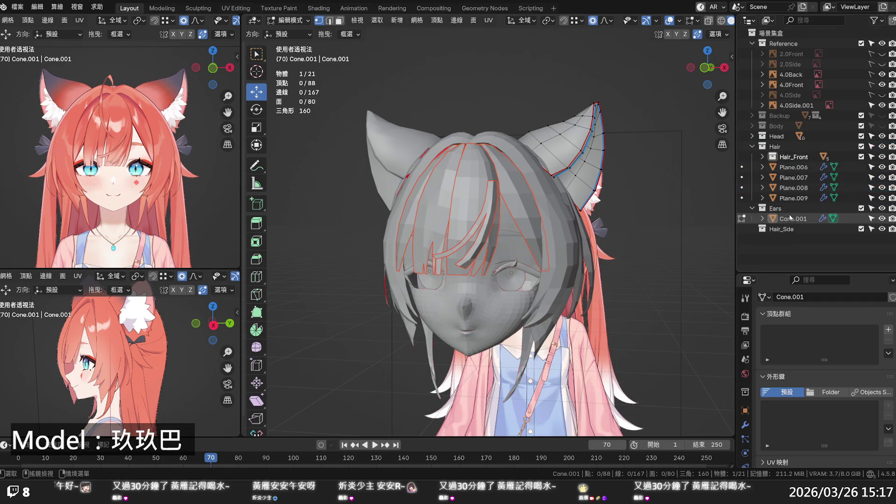
Step: Nest Hair_Sde inside Hair, move Plane.006–Plane.009 into it, and save
{"action": "left_click_drag", "start_coordinate": [790, 227], "coordinate": [794, 148]}
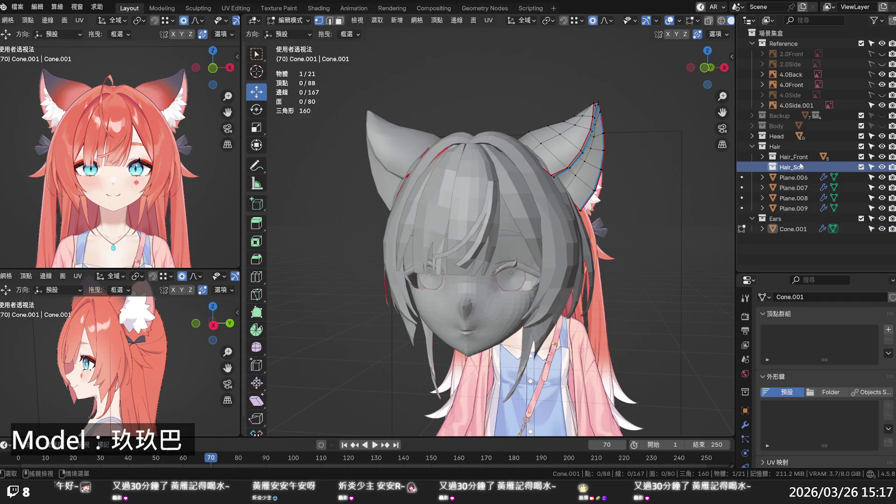
{"action": "left_click", "coordinate": [801, 178]}
{"action": "left_click", "coordinate": [800, 208], "text": "shift"}
{"action": "left_click_drag", "start_coordinate": [800, 208], "coordinate": [797, 170]}
{"action": "left_click", "coordinate": [796, 169]}
{"action": "key", "text": "ctrl+s"}
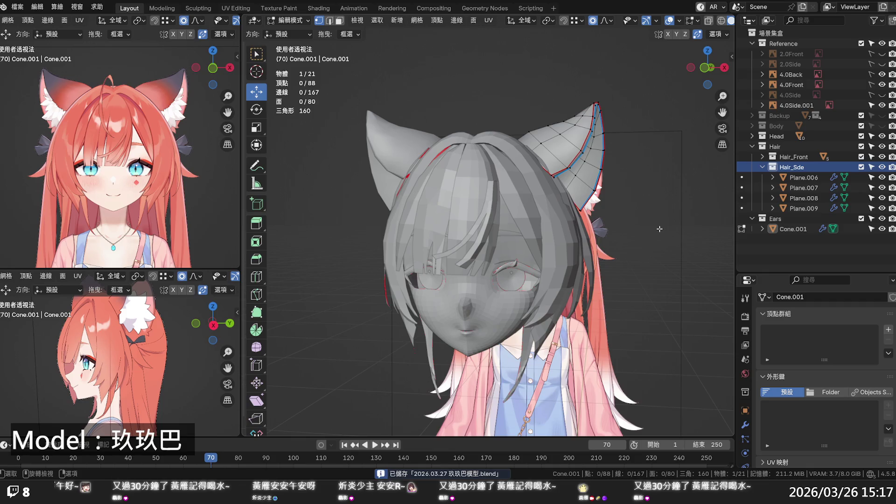
Step: Check the grouping by toggling Hair_Sde visibility and expanding Hair_Front, then save again
{"action": "left_click", "coordinate": [804, 200]}
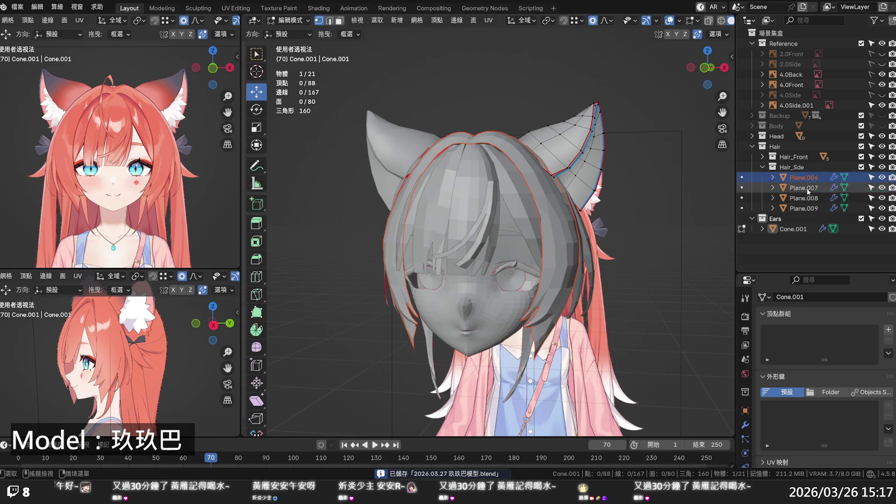
{"action": "left_click", "coordinate": [801, 177]}
{"action": "left_click", "coordinate": [800, 170]}
{"action": "left_click", "coordinate": [882, 167]}
{"action": "left_click", "coordinate": [882, 167]}
{"action": "left_click", "coordinate": [882, 167]}
{"action": "left_click", "coordinate": [882, 167]}
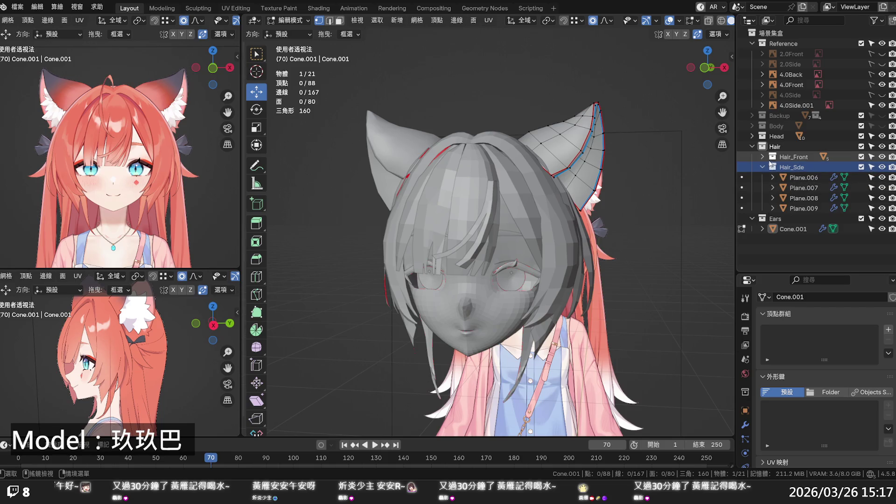
{"action": "left_click", "coordinate": [764, 157]}
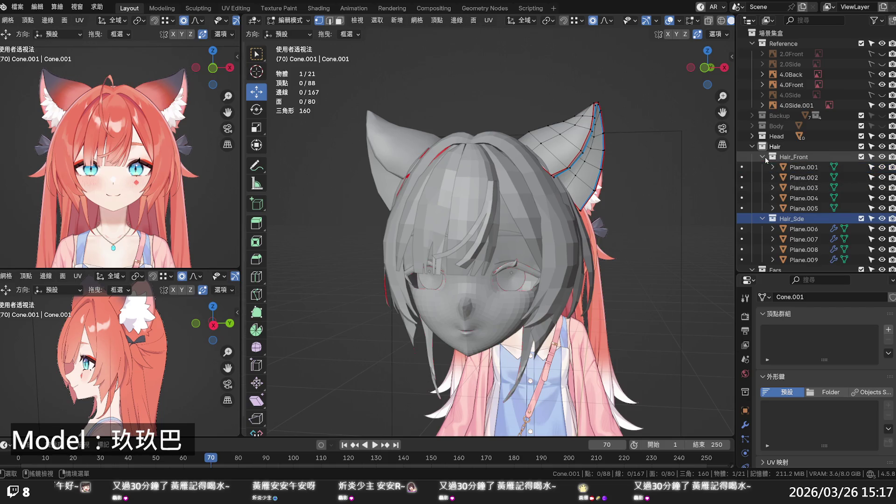
{"action": "left_click", "coordinate": [766, 157]}
{"action": "mouse_move", "coordinate": [588, 275]}
{"action": "middle_mouse_down"}
{"action": "mouse_move", "coordinate": [538, 277]}
{"action": "mouse_move", "coordinate": [640, 269]}
{"action": "mouse_move", "coordinate": [626, 266]}
{"action": "middle_mouse_up"}
{"action": "key", "text": "ctrl+s"}
{"action": "scroll", "coordinate": [625, 266], "scroll_direction": "up", "scroll_amount": 5}
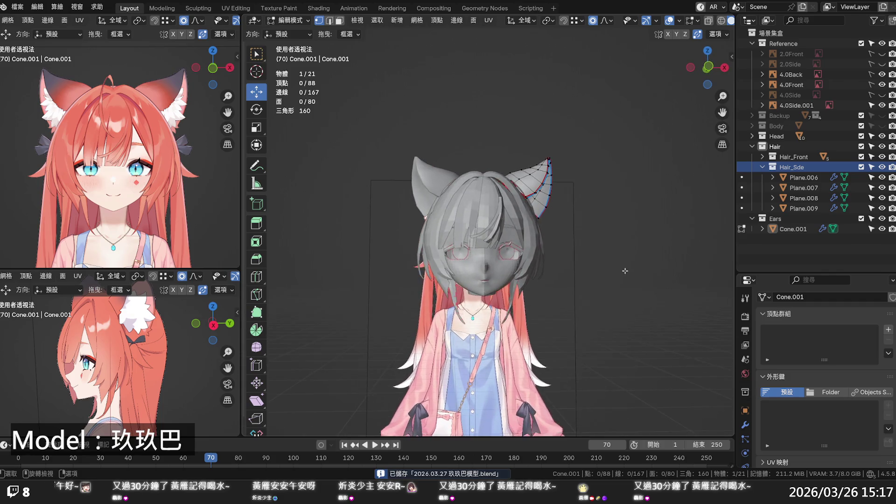
Step: Orbit around the head to inspect the model's side and back, and save the file
{"action": "scroll", "coordinate": [624, 273], "scroll_direction": "up", "scroll_amount": 2}
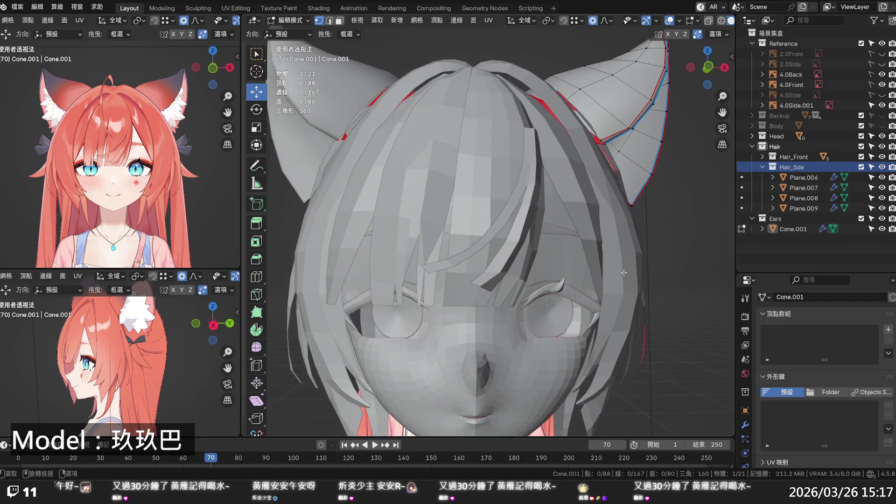
{"action": "scroll", "coordinate": [624, 273], "scroll_direction": "down", "scroll_amount": 4}
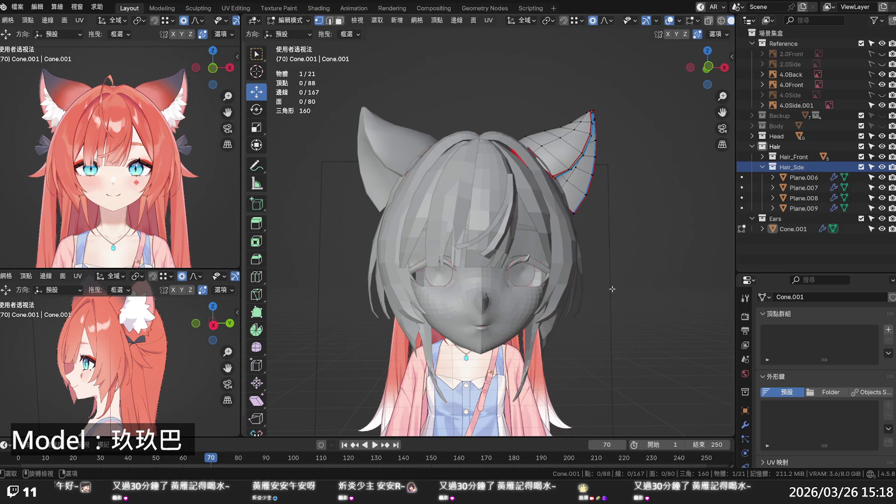
{"action": "mouse_move", "coordinate": [612, 289]}
{"action": "middle_mouse_down"}
{"action": "mouse_move", "coordinate": [602, 297]}
{"action": "mouse_move", "coordinate": [505, 300]}
{"action": "mouse_move", "coordinate": [511, 307]}
{"action": "middle_mouse_up"}
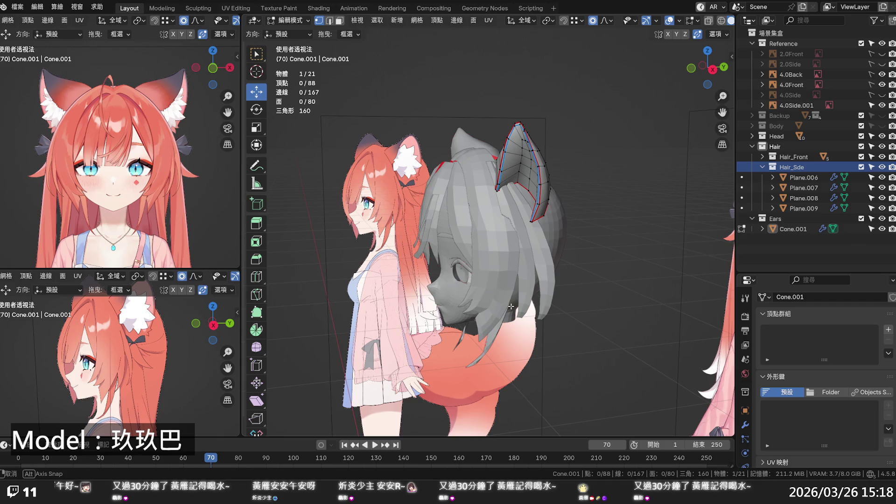
{"action": "mouse_move", "coordinate": [511, 306]}
{"action": "middle_mouse_down"}
{"action": "mouse_move", "coordinate": [488, 326]}
{"action": "mouse_move", "coordinate": [498, 293]}
{"action": "mouse_move", "coordinate": [484, 293]}
{"action": "mouse_move", "coordinate": [631, 286]}
{"action": "mouse_move", "coordinate": [535, 300]}
{"action": "mouse_move", "coordinate": [491, 295]}
{"action": "mouse_move", "coordinate": [621, 279]}
{"action": "mouse_move", "coordinate": [602, 281]}
{"action": "mouse_move", "coordinate": [510, 341]}
{"action": "mouse_move", "coordinate": [382, 323]}
{"action": "mouse_move", "coordinate": [399, 317]}
{"action": "middle_mouse_up"}
{"action": "scroll", "coordinate": [589, 290], "scroll_direction": "up", "scroll_amount": 3}
{"action": "key", "text": "ctrl+s"}
{"action": "mouse_move", "coordinate": [529, 304]}
{"action": "middle_mouse_down"}
{"action": "mouse_move", "coordinate": [470, 332]}
{"action": "mouse_move", "coordinate": [367, 327]}
{"action": "mouse_move", "coordinate": [523, 293]}
{"action": "mouse_move", "coordinate": [637, 285]}
{"action": "mouse_move", "coordinate": [630, 283]}
{"action": "middle_mouse_up"}
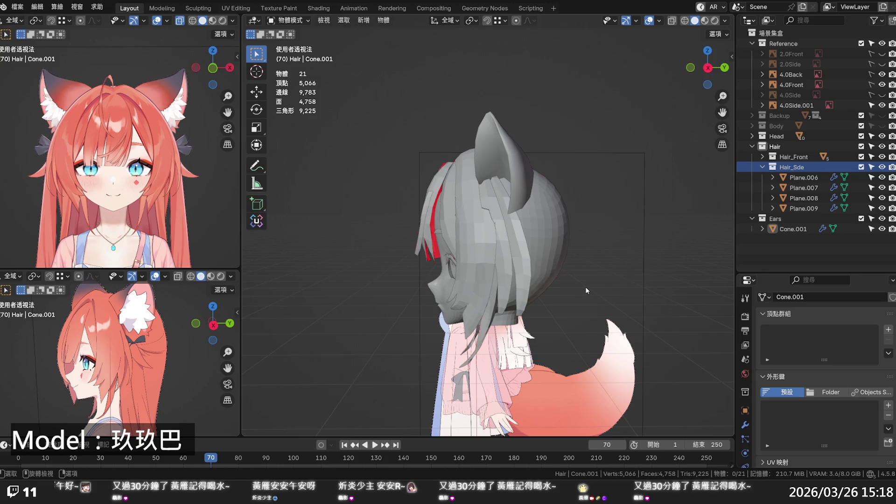
Step: Select side hair strand Plane.008 and view it in front orthographic X-ray
{"action": "left_click", "coordinate": [523, 300]}
{"action": "key", "text": "KP_1"}
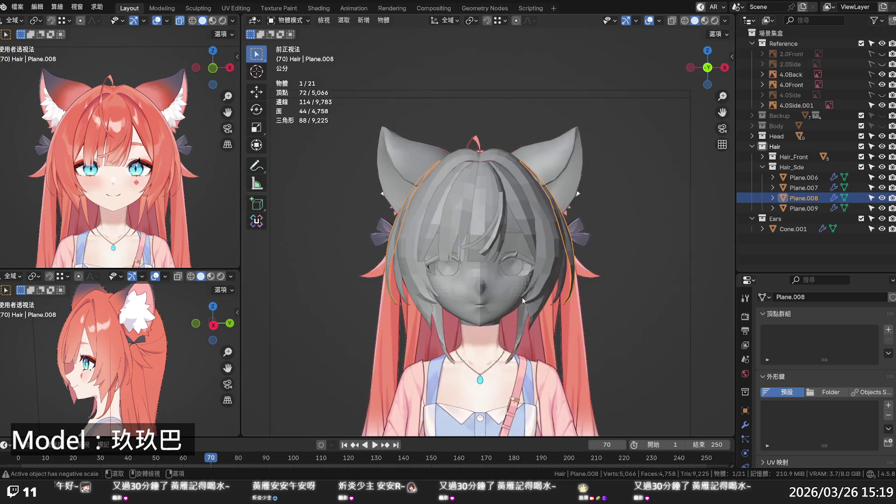
{"action": "key", "text": "alt+z"}
{"action": "mouse_move", "coordinate": [522, 297]}
{"action": "middle_mouse_down", "text": "ctrl"}
{"action": "mouse_move", "coordinate": [581, 303]}
{"action": "mouse_move", "coordinate": [577, 284]}
{"action": "mouse_move", "coordinate": [520, 247]}
{"action": "middle_mouse_up", "text": "ctrl"}
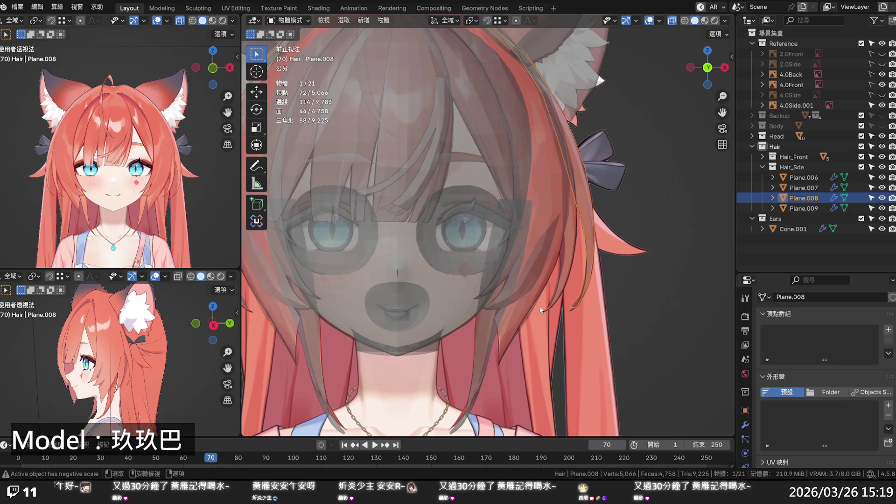
{"action": "scroll", "coordinate": [573, 312], "scroll_direction": "up", "scroll_amount": 4}
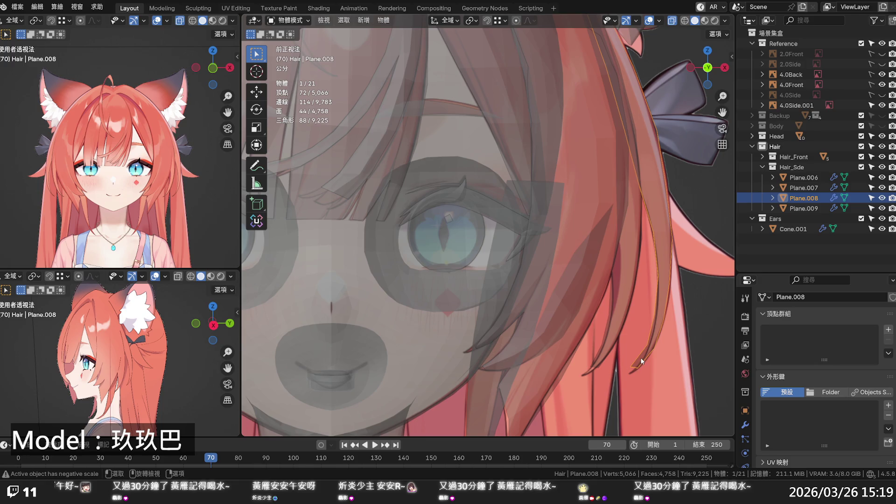
Step: In Edit Mode, move Plane.008's tip vertices with proportional editing
{"action": "key", "text": "Tab"}
{"action": "left_click", "coordinate": [636, 365], "text": "alt"}
{"action": "left_click", "coordinate": [635, 367], "text": "alt"}
{"action": "key", "text": "g"}
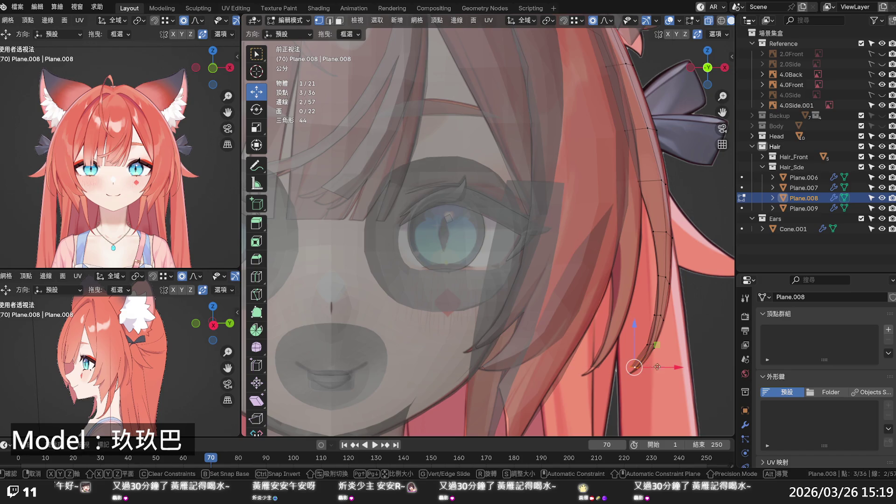
{"action": "left_click", "coordinate": [659, 368]}
{"action": "middle_click_drag", "start_coordinate": [654, 368], "coordinate": [586, 274], "text": "shift"}
{"action": "scroll", "coordinate": [586, 274], "scroll_direction": "up", "scroll_amount": 1}
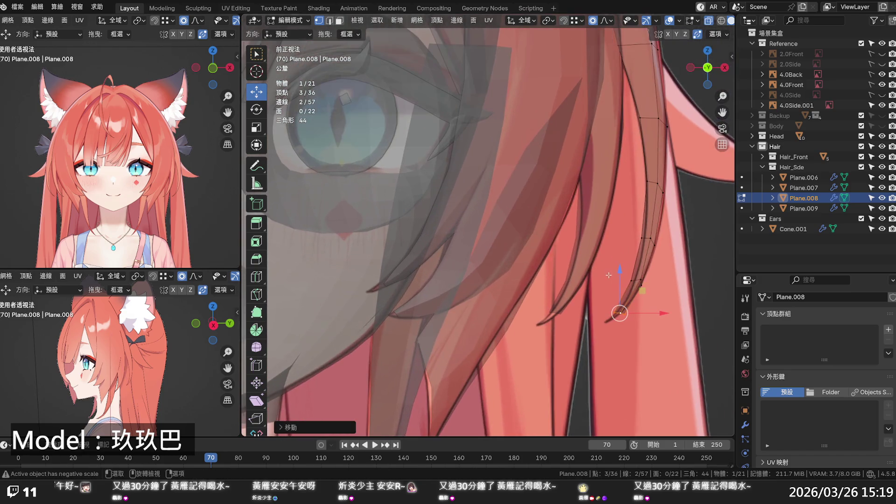
Step: Push two edge vertices of the strand outward along the X axis
{"action": "left_click", "coordinate": [632, 281]}
{"action": "key", "text": "g"}
{"action": "key", "text": "x"}
{"action": "left_click", "coordinate": [653, 280]}
{"action": "left_click", "coordinate": [646, 238]}
{"action": "key", "text": "g"}
{"action": "key", "text": "x"}
{"action": "left_click", "coordinate": [669, 238]}
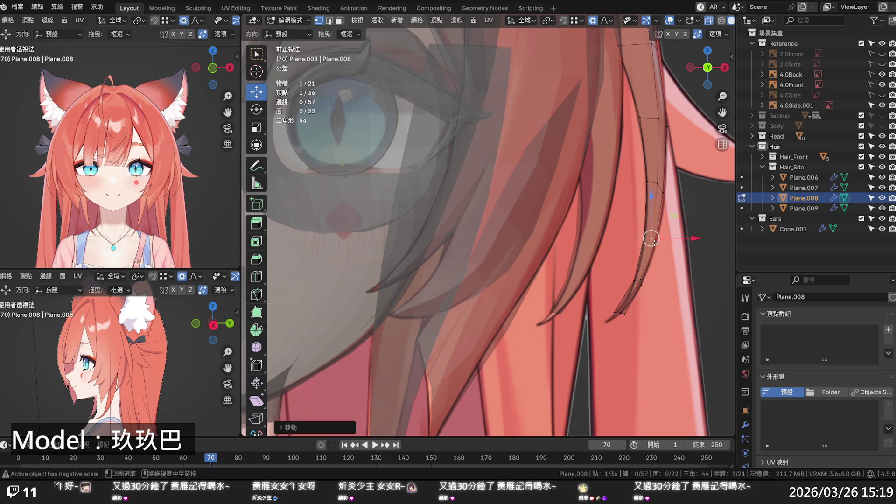
Step: Apply Set Edge Flow to three edge vertices, then nudge a mid-strand vertex and the tip
{"action": "left_click", "coordinate": [653, 241], "text": "alt"}
{"action": "key", "text": "q"}
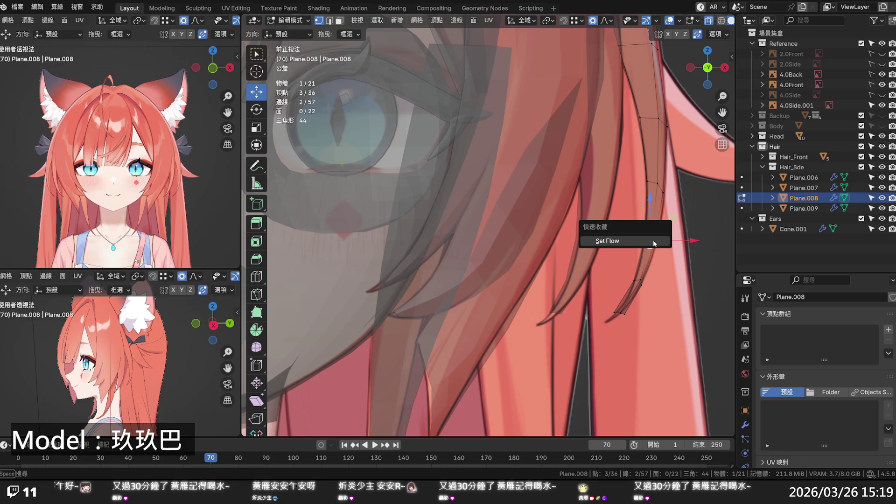
{"action": "left_click", "coordinate": [653, 240]}
{"action": "left_click", "coordinate": [680, 241]}
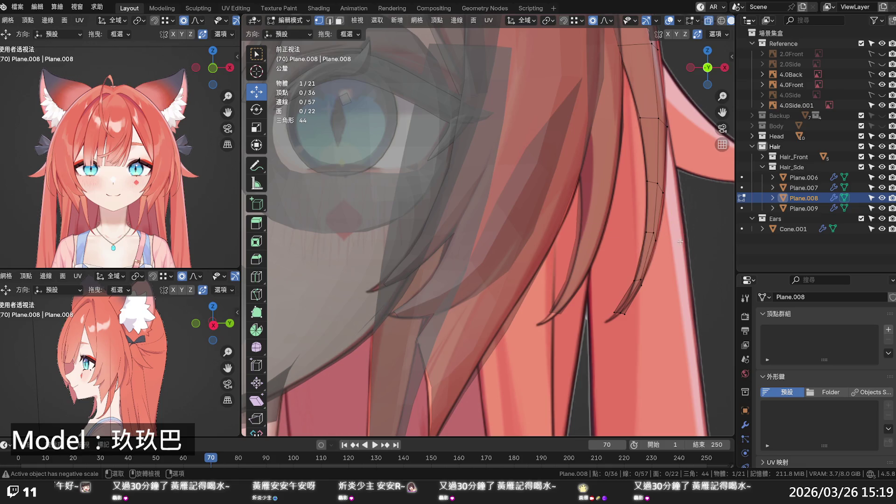
{"action": "left_click_drag", "start_coordinate": [663, 191], "coordinate": [665, 192]}
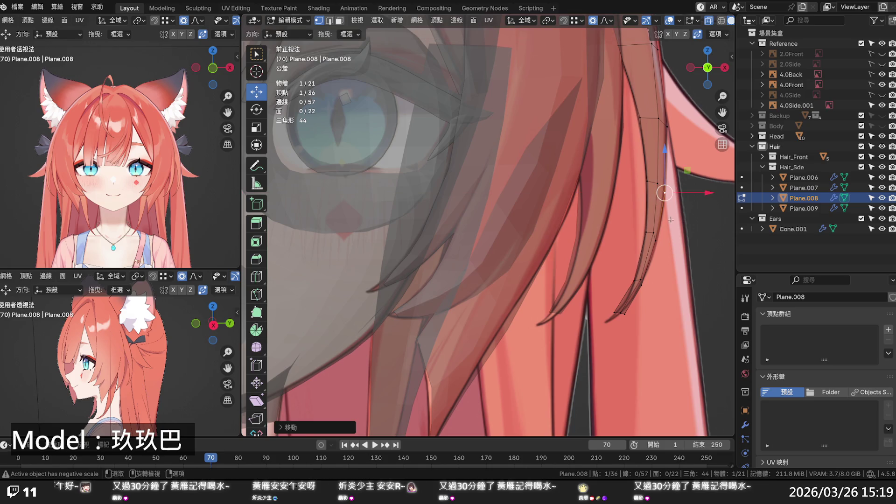
{"action": "left_click", "coordinate": [621, 312]}
{"action": "mouse_move", "coordinate": [621, 313]}
{"action": "left_mouse_down"}
{"action": "mouse_move", "coordinate": [635, 311]}
{"action": "mouse_move", "coordinate": [628, 319]}
{"action": "mouse_move", "coordinate": [618, 288]}
{"action": "mouse_move", "coordinate": [653, 308]}
{"action": "left_mouse_up"}
Step: Smooth the tip with Set Edge Flow, shift it slightly right, and view it from the side
{"action": "right_click", "coordinate": [636, 277]}
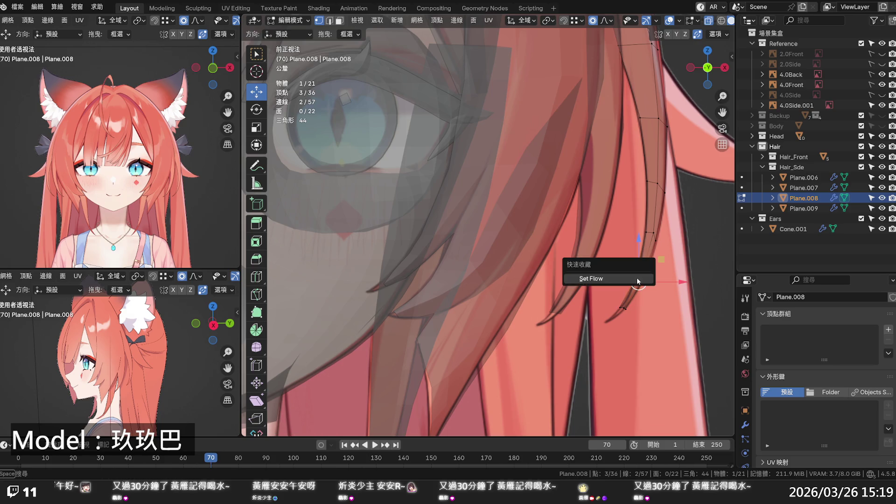
{"action": "left_click", "coordinate": [637, 277]}
{"action": "left_click_drag", "start_coordinate": [670, 272], "coordinate": [674, 271]}
{"action": "left_click", "coordinate": [674, 271]}
{"action": "scroll", "coordinate": [673, 271], "scroll_direction": "down", "scroll_amount": 6}
{"action": "mouse_move", "coordinate": [673, 272]}
{"action": "middle_mouse_down"}
{"action": "mouse_move", "coordinate": [547, 312]}
{"action": "mouse_move", "coordinate": [508, 311]}
{"action": "middle_mouse_up"}
{"action": "scroll", "coordinate": [550, 291], "scroll_direction": "down", "scroll_amount": 5}
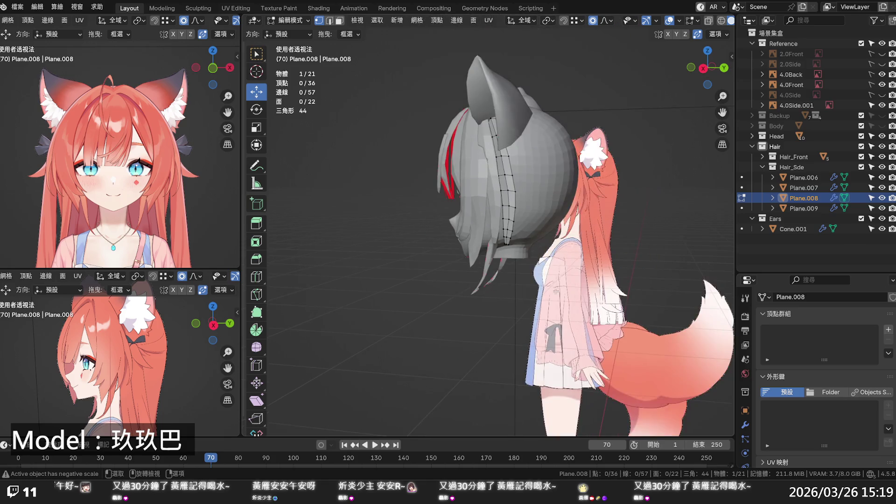
Step: Return to Object Mode, deselect the reference image, and save 2026.03.27 玖玖巴模型.blend
{"action": "key", "text": "ctrl+s"}
{"action": "key", "text": "Tab"}
{"action": "left_click", "coordinate": [550, 290]}
{"action": "mouse_move", "coordinate": [551, 293]}
{"action": "middle_mouse_down"}
{"action": "mouse_move", "coordinate": [581, 321]}
{"action": "mouse_move", "coordinate": [582, 305]}
{"action": "mouse_move", "coordinate": [639, 321]}
{"action": "mouse_move", "coordinate": [668, 282]}
{"action": "mouse_move", "coordinate": [585, 266]}
{"action": "mouse_move", "coordinate": [596, 320]}
{"action": "mouse_move", "coordinate": [580, 317]}
{"action": "mouse_move", "coordinate": [602, 272]}
{"action": "middle_mouse_up"}
{"action": "left_click", "coordinate": [584, 304]}
{"action": "scroll", "coordinate": [585, 266], "scroll_direction": "up", "scroll_amount": 5}
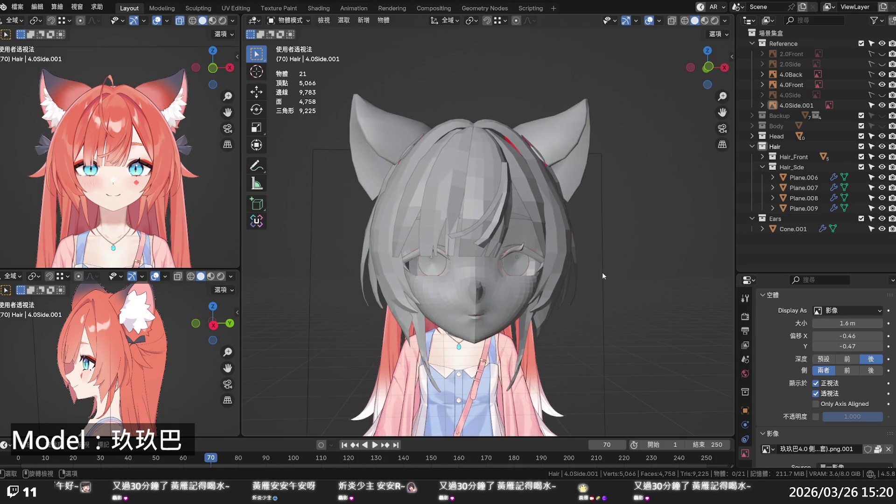
{"action": "key", "text": "ctrl+s"}
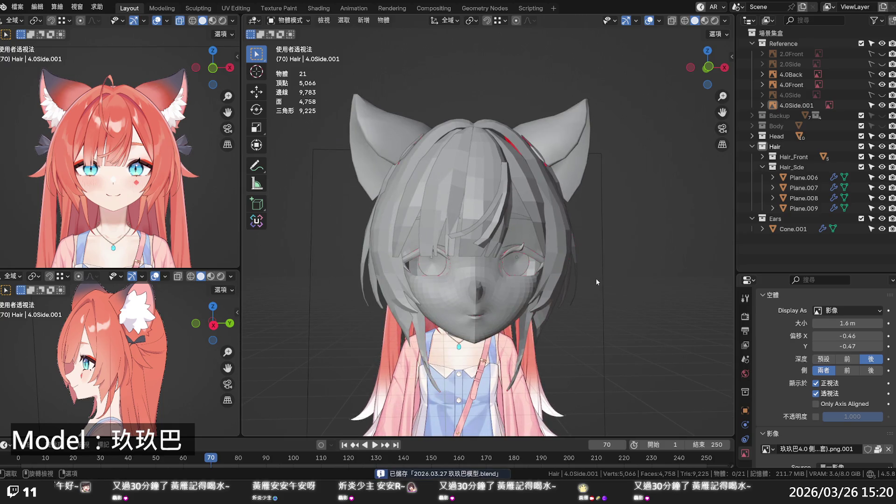
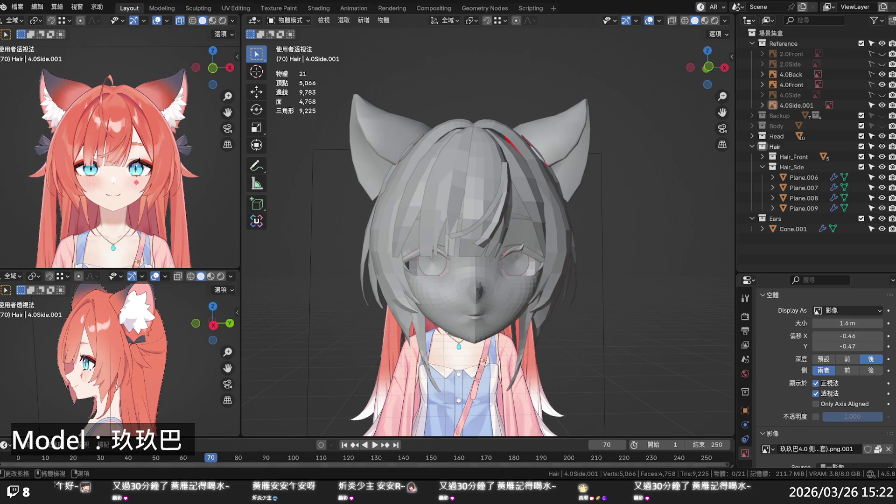
Step: Orbit around the hair model to compare it against the reference images
{"action": "scroll", "coordinate": [473, 269], "scroll_direction": "down", "scroll_amount": 3}
{"action": "mouse_move", "coordinate": [467, 266]}
{"action": "middle_mouse_down"}
{"action": "mouse_move", "coordinate": [387, 281]}
{"action": "mouse_move", "coordinate": [385, 257]}
{"action": "middle_mouse_up"}
{"action": "middle_click_drag", "start_coordinate": [425, 261], "coordinate": [408, 265]}
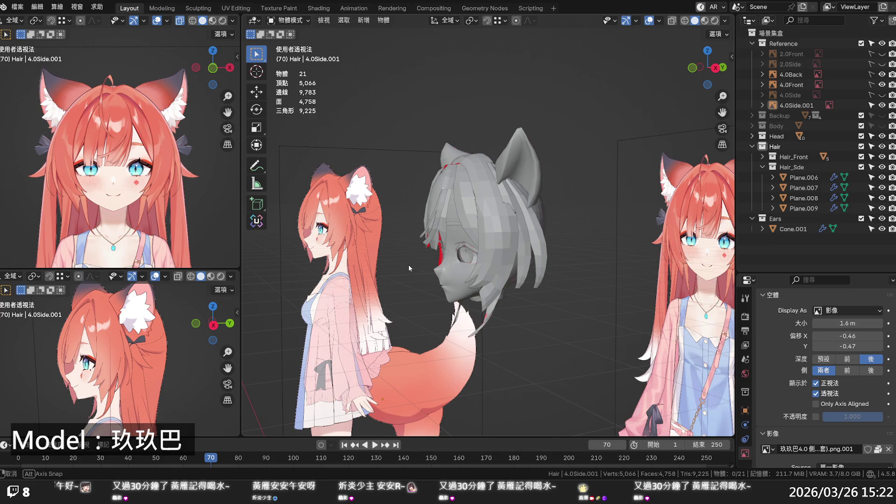
{"action": "mouse_move", "coordinate": [408, 265]}
{"action": "middle_mouse_down"}
{"action": "mouse_move", "coordinate": [410, 318]}
{"action": "mouse_move", "coordinate": [382, 295]}
{"action": "middle_mouse_up"}
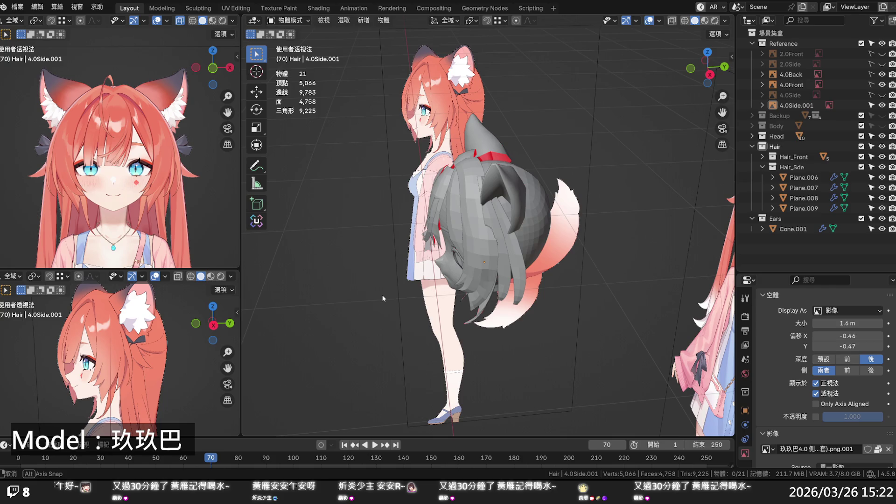
{"action": "middle_click_drag", "start_coordinate": [381, 295], "coordinate": [299, 293]}
{"action": "scroll", "coordinate": [299, 294], "scroll_direction": "up", "scroll_amount": 3}
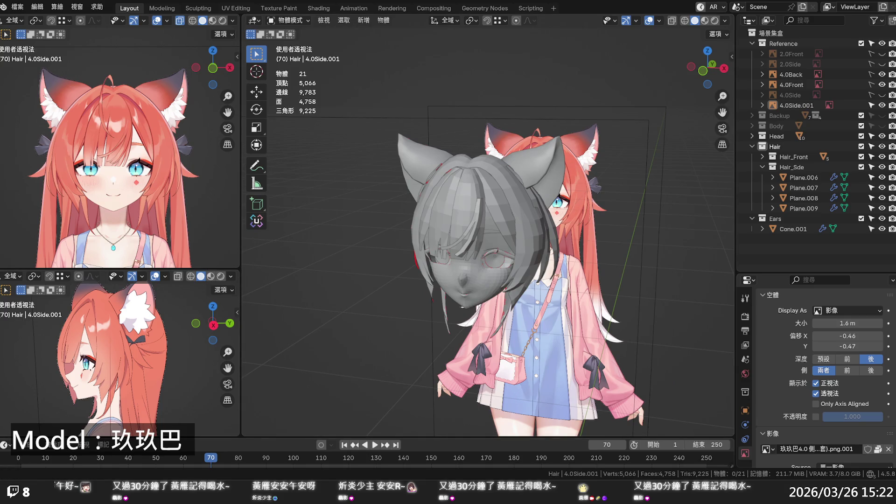
{"action": "left_click", "coordinate": [460, 287]}
{"action": "mouse_move", "coordinate": [460, 287]}
{"action": "middle_mouse_down"}
{"action": "mouse_move", "coordinate": [478, 281]}
{"action": "mouse_move", "coordinate": [449, 269]}
{"action": "mouse_move", "coordinate": [572, 325]}
{"action": "mouse_move", "coordinate": [497, 332]}
{"action": "mouse_move", "coordinate": [498, 290]}
{"action": "middle_mouse_up"}
{"action": "left_click", "coordinate": [558, 325]}
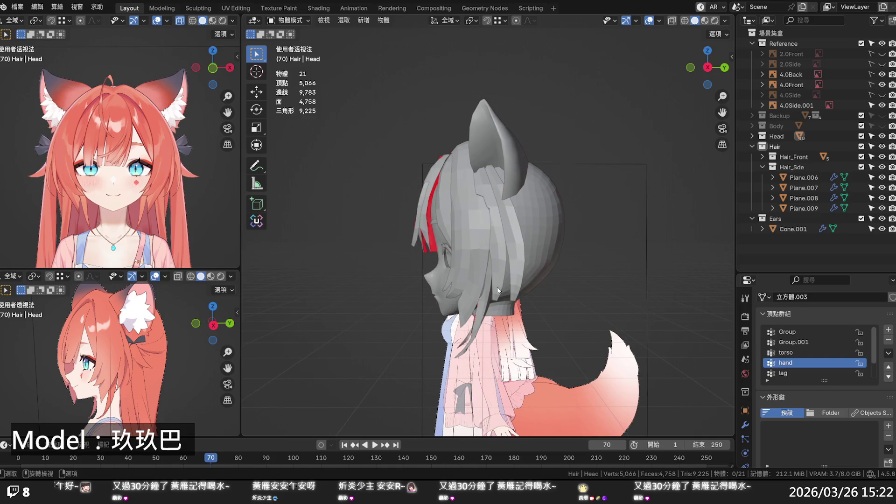
Step: Edit Plane.008 in Right Ortho view with X-ray on, framed on the strand
{"action": "left_click", "coordinate": [513, 265]}
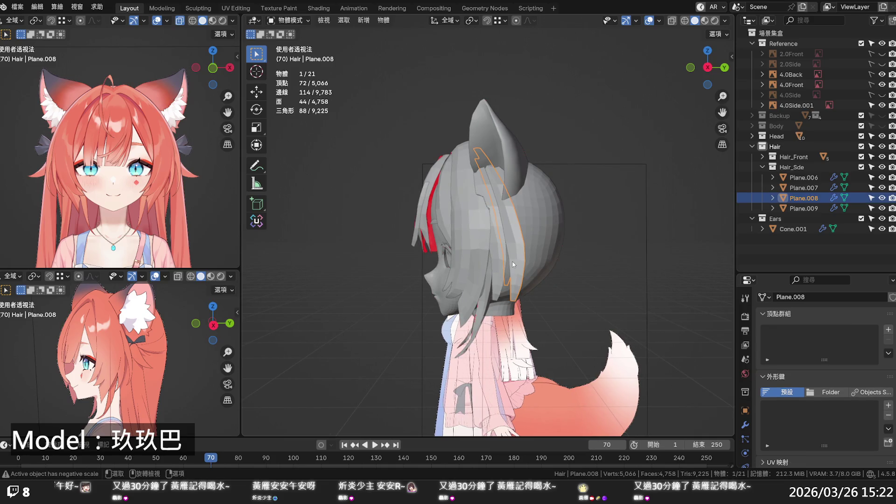
{"action": "key", "text": "Tab"}
{"action": "key", "text": "KP_3"}
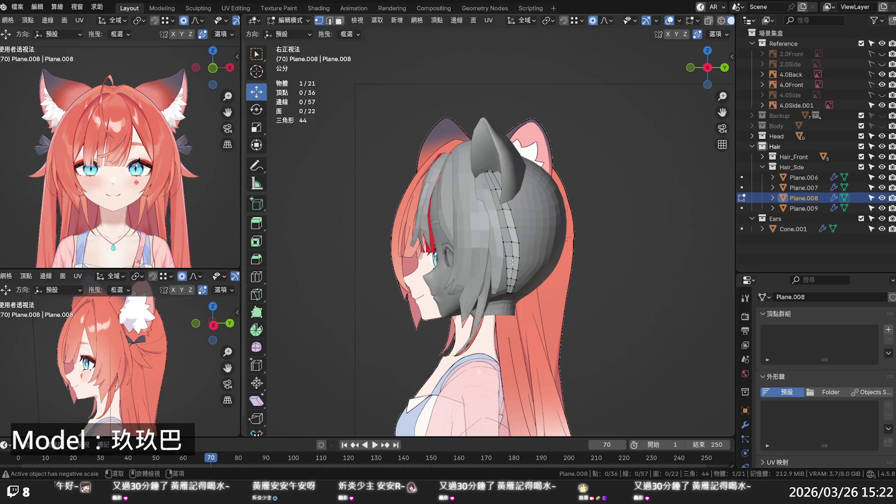
{"action": "key", "text": "alt+z"}
{"action": "scroll", "coordinate": [513, 261], "scroll_direction": "up", "scroll_amount": 6}
{"action": "middle_click_drag", "start_coordinate": [523, 275], "coordinate": [526, 244], "text": "shift"}
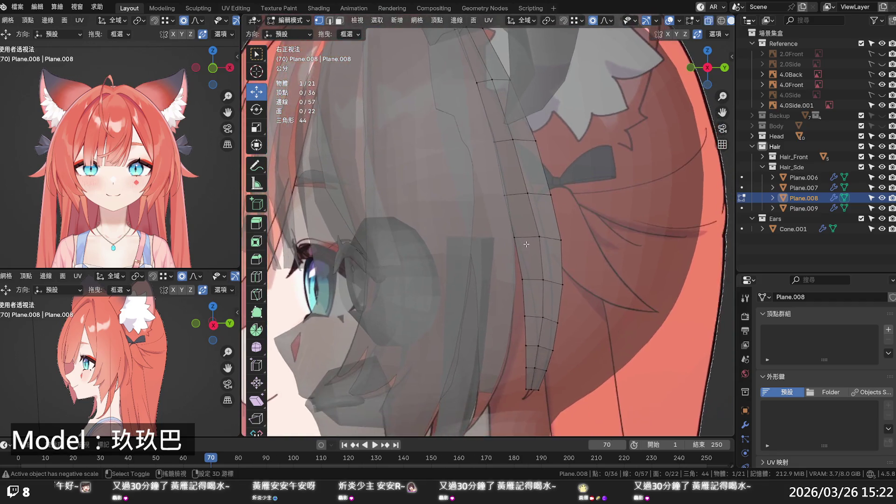
{"action": "scroll", "coordinate": [526, 245], "scroll_direction": "down", "scroll_amount": 2}
Step: Shift a run of four middle strand vertices and the lowest vertex sideways
{"action": "left_click", "coordinate": [549, 238]}
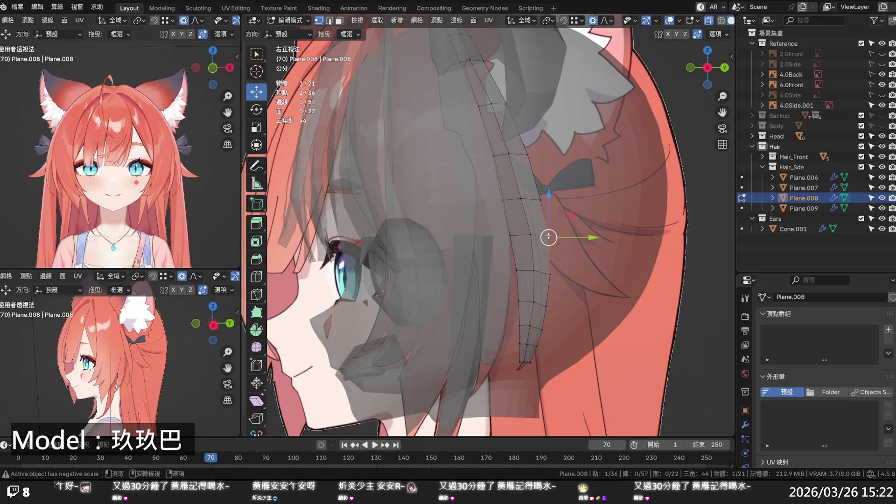
{"action": "left_click", "coordinate": [540, 329], "text": "ctrl"}
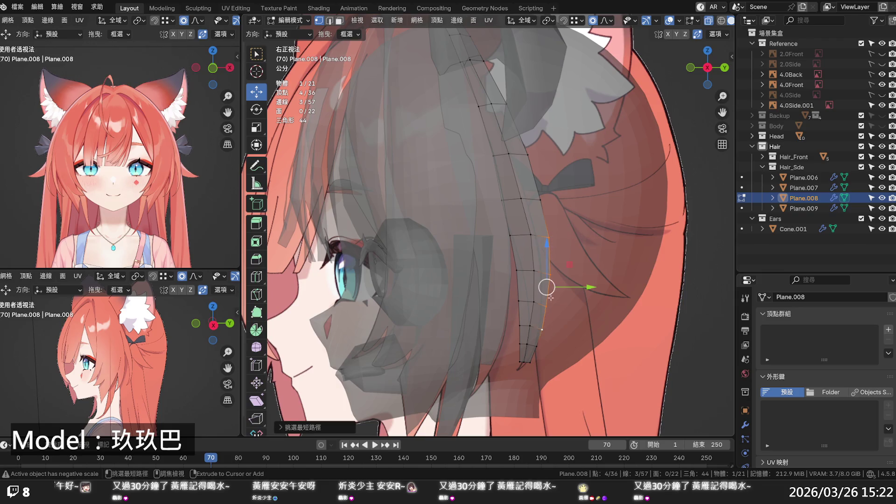
{"action": "left_click_drag", "start_coordinate": [567, 286], "coordinate": [563, 286]}
{"action": "left_click", "coordinate": [535, 347]}
{"action": "left_click_drag", "start_coordinate": [540, 353], "coordinate": [532, 369]}
Step: Move two upper-middle strand vertices sideways to follow the reference hair
{"action": "left_click", "coordinate": [541, 200]}
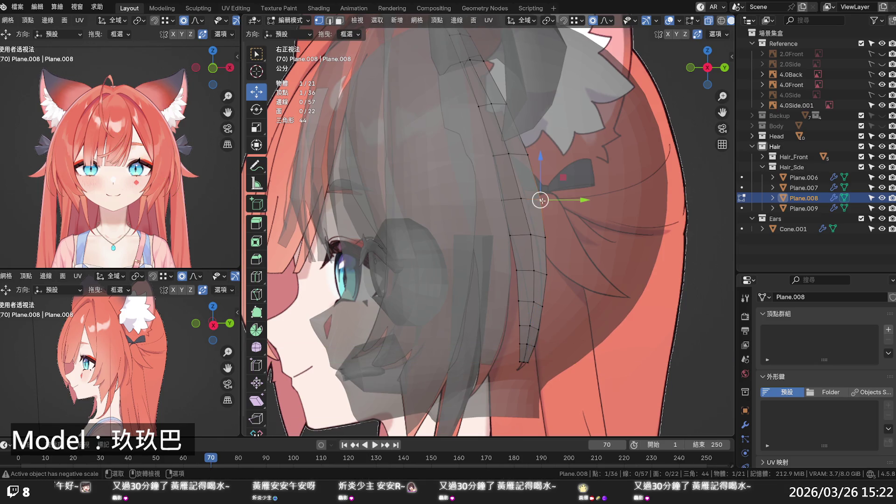
{"action": "left_click_drag", "start_coordinate": [564, 199], "coordinate": [562, 199]}
{"action": "left_click", "coordinate": [545, 237]}
{"action": "left_click_drag", "start_coordinate": [563, 238], "coordinate": [560, 237]}
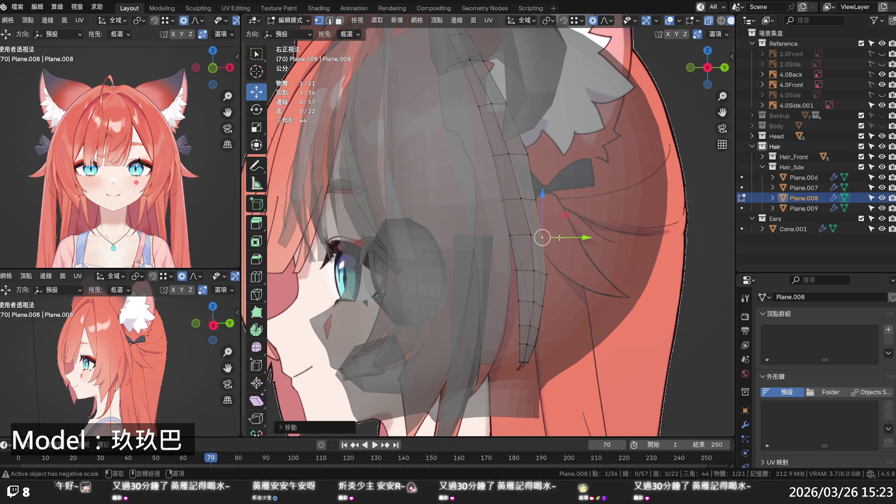
Step: Shift three mid-strand vertices, then one more vertex across the strand
{"action": "left_click", "coordinate": [513, 237]}
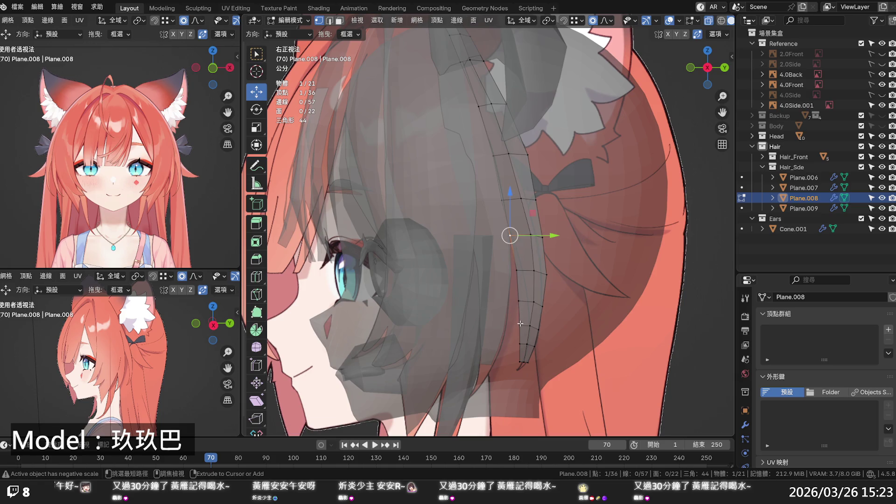
{"action": "left_click", "coordinate": [520, 304], "text": "ctrl"}
{"action": "left_click_drag", "start_coordinate": [551, 269], "coordinate": [554, 266]}
{"action": "left_click", "coordinate": [518, 236]}
{"action": "left_click_drag", "start_coordinate": [537, 236], "coordinate": [559, 238]}
Step: Pull the upper strand vertices left with proportional falloff toward the reference curve
{"action": "left_click", "coordinate": [529, 154]}
{"action": "left_click_drag", "start_coordinate": [551, 154], "coordinate": [537, 158]}
{"action": "left_click", "coordinate": [530, 200]}
{"action": "left_click_drag", "start_coordinate": [553, 200], "coordinate": [546, 203]}
{"action": "left_click", "coordinate": [539, 238]}
{"action": "left_click_drag", "start_coordinate": [560, 237], "coordinate": [561, 235]}
Step: Adjust the lower vertex and the near-tip vertex with smooth falloff
{"action": "left_click", "coordinate": [548, 272]}
{"action": "left_click_drag", "start_coordinate": [568, 274], "coordinate": [563, 275]}
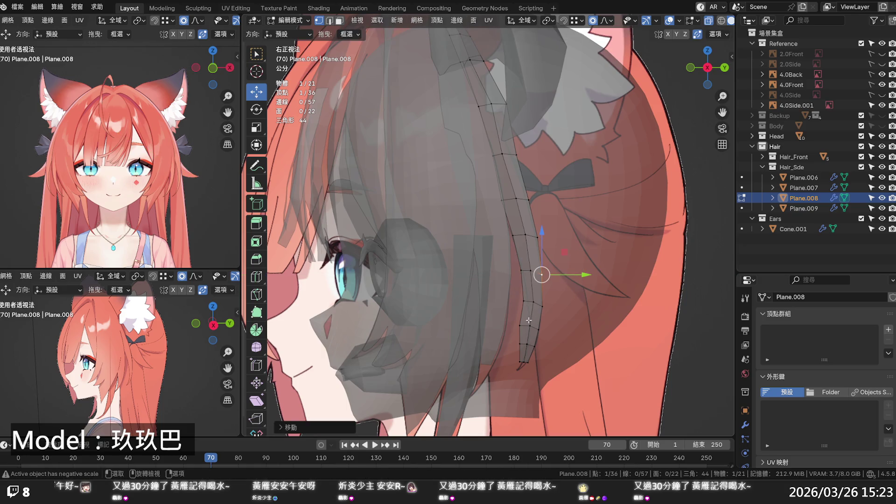
{"action": "left_click", "coordinate": [524, 325]}
{"action": "left_click_drag", "start_coordinate": [544, 323], "coordinate": [540, 340]}
{"action": "left_click", "coordinate": [523, 343]}
Step: Try moving three lower strand vertices right, then undo that move
{"action": "scroll", "coordinate": [540, 339], "scroll_direction": "down", "scroll_amount": 5}
{"action": "scroll", "coordinate": [523, 326], "scroll_direction": "up", "scroll_amount": 6}
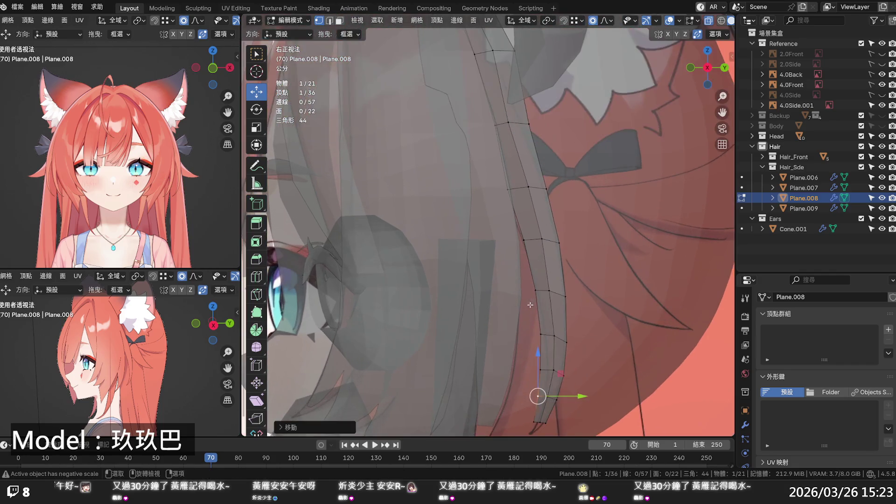
{"action": "left_click", "coordinate": [526, 268]}
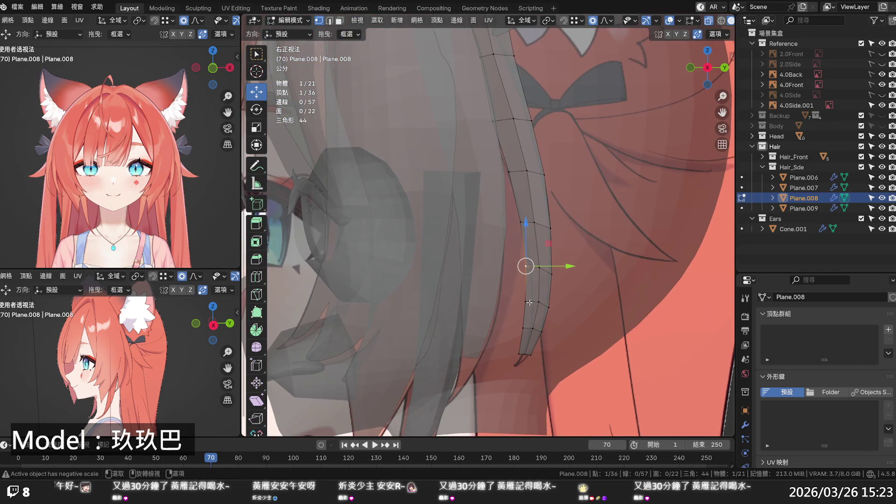
{"action": "left_click", "coordinate": [523, 328], "text": "ctrl"}
{"action": "mouse_move", "coordinate": [555, 298]}
{"action": "left_mouse_down"}
{"action": "mouse_move", "coordinate": [561, 330]}
{"action": "mouse_move", "coordinate": [544, 353]}
{"action": "left_mouse_up"}
{"action": "key", "text": "ctrl+z"}
Step: Select the tip vertex and nudge an upper strand vertex sideways
{"action": "left_click", "coordinate": [532, 354]}
{"action": "scroll", "coordinate": [553, 270], "scroll_direction": "down", "scroll_amount": 2}
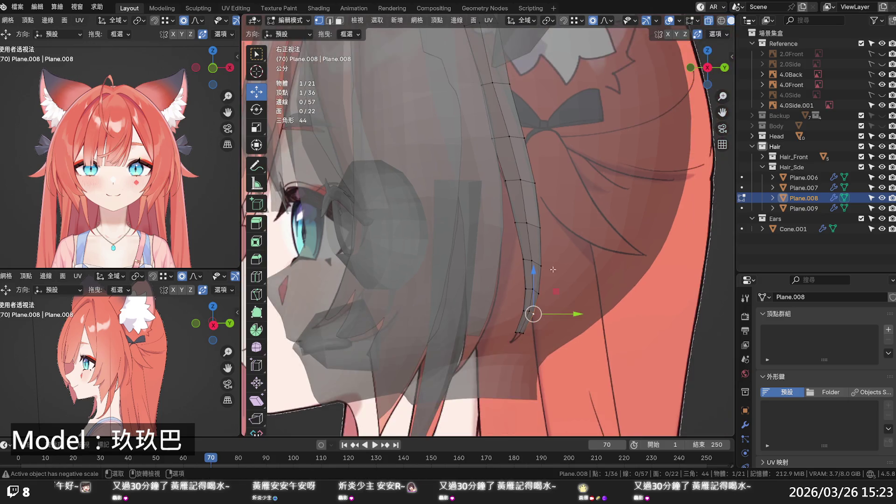
{"action": "left_click", "coordinate": [496, 137]}
{"action": "left_click_drag", "start_coordinate": [527, 140], "coordinate": [519, 144]}
{"action": "middle_click_drag", "start_coordinate": [519, 144], "coordinate": [514, 212], "text": "shift"}
{"action": "scroll", "coordinate": [513, 212], "scroll_direction": "up", "scroll_amount": 2}
Step: Turn X-ray off and move an upper strand vertex slightly along Y
{"action": "key", "text": "alt+z"}
{"action": "key", "text": "alt+z"}
{"action": "left_click", "coordinate": [512, 187]}
{"action": "key", "text": "g"}
{"action": "key", "text": "y"}
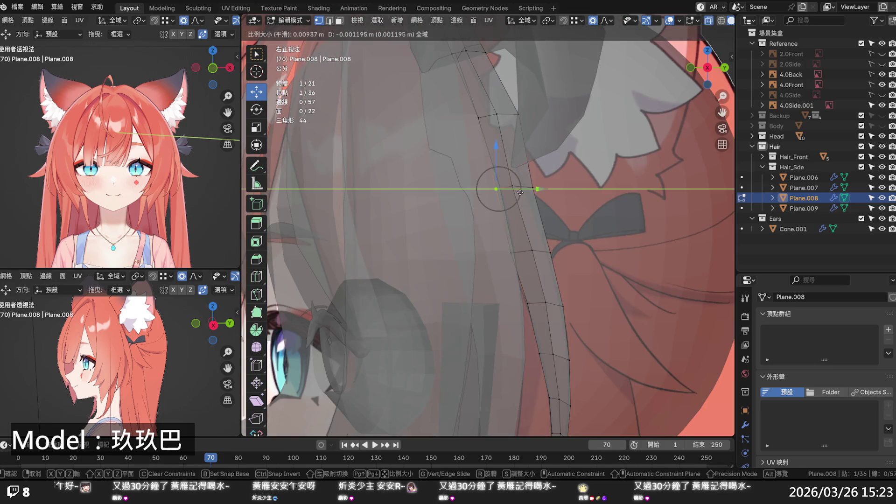
{"action": "left_click", "coordinate": [519, 192]}
{"action": "middle_click_drag", "start_coordinate": [519, 193], "coordinate": [535, 208], "text": "shift"}
{"action": "scroll", "coordinate": [535, 207], "scroll_direction": "up", "scroll_amount": 1}
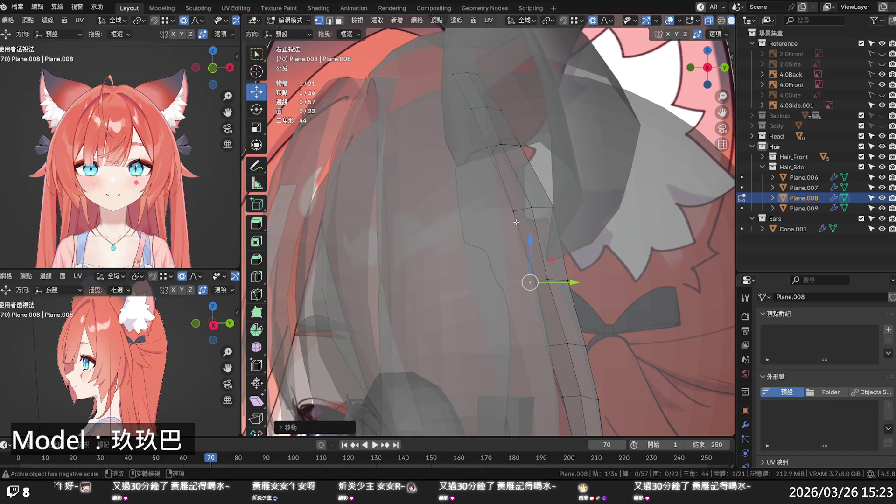
Step: Refine that vertex's Y position with three more small moves, checking in X-ray
{"action": "key", "text": "g"}
{"action": "key", "text": "y"}
{"action": "left_click", "coordinate": [532, 209]}
{"action": "key", "text": "alt+z"}
{"action": "key", "text": "alt+z"}
{"action": "key", "text": "g"}
{"action": "key", "text": "y"}
{"action": "left_click", "coordinate": [544, 208]}
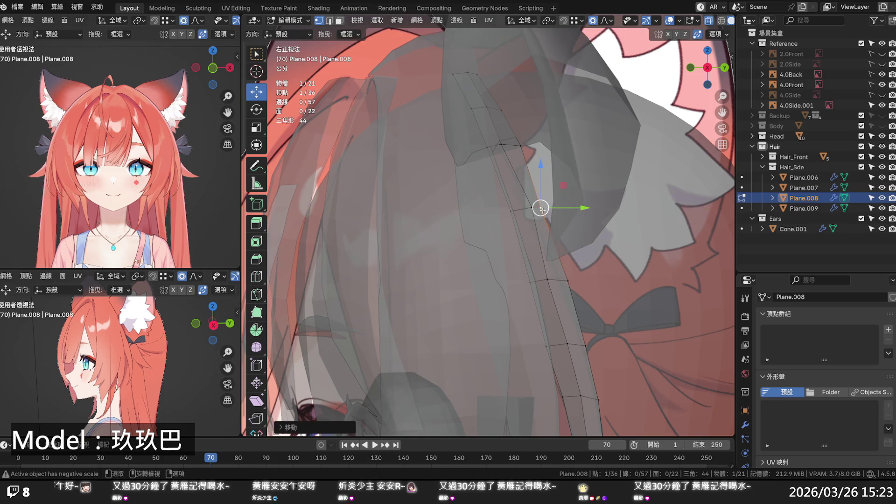
{"action": "key", "text": "g"}
{"action": "key", "text": "y"}
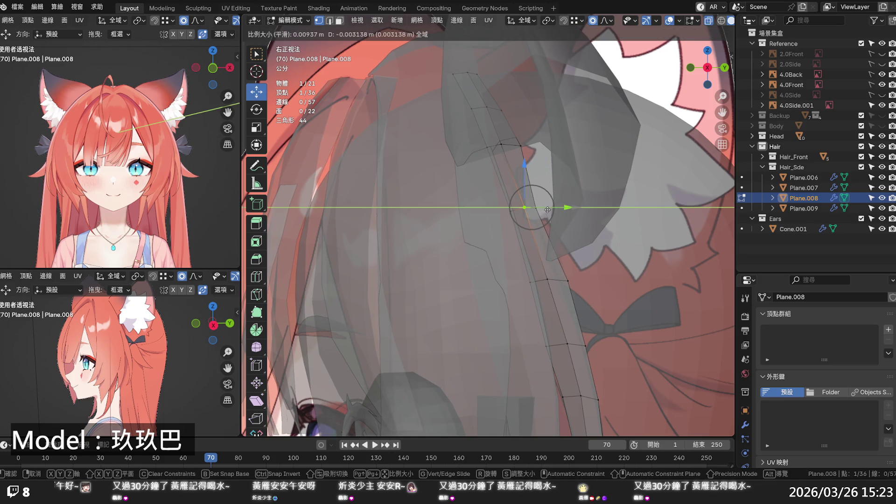
{"action": "left_click", "coordinate": [547, 210]}
Step: Move the lower strand vertex and a top vertex slightly along Y
{"action": "left_click", "coordinate": [565, 280]}
{"action": "key", "text": "g"}
{"action": "key", "text": "y"}
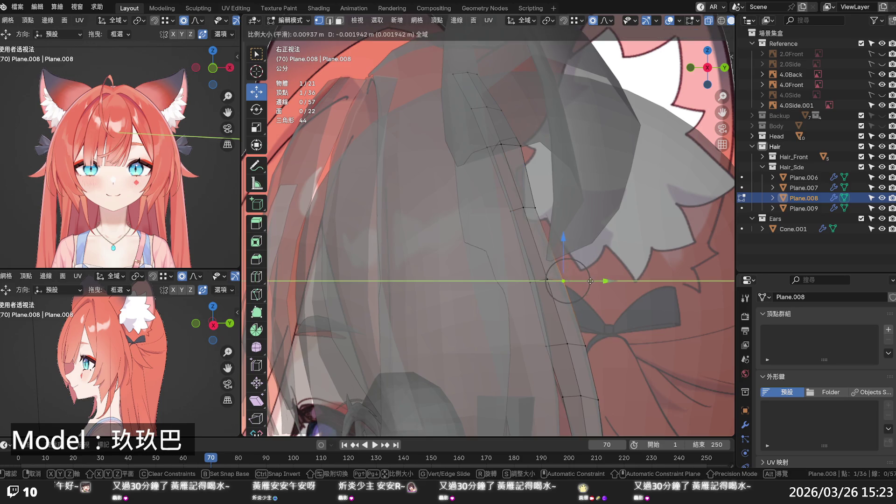
{"action": "left_click", "coordinate": [591, 281]}
{"action": "left_click", "coordinate": [519, 148]}
{"action": "key", "text": "g"}
{"action": "key", "text": "y"}
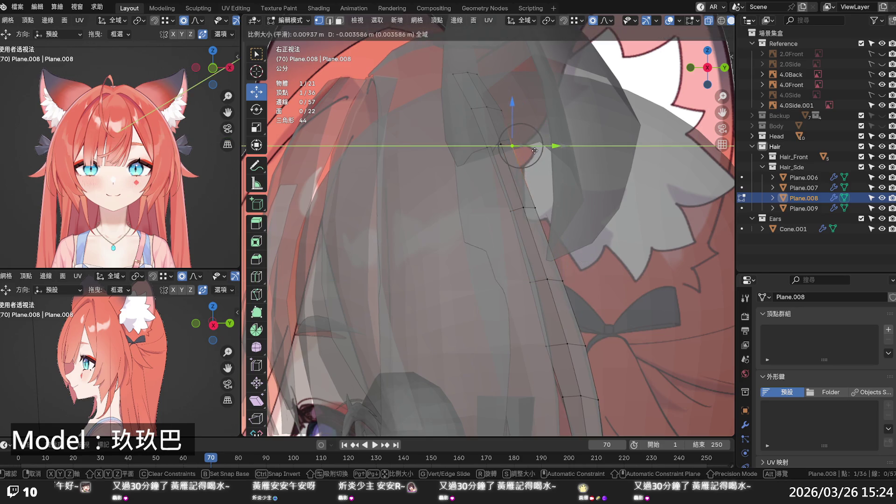
{"action": "left_click", "coordinate": [533, 151]}
Step: Nudge the next vertex up the strand along Y, then return to Object Mode
{"action": "left_click", "coordinate": [501, 111]}
{"action": "key", "text": "g"}
{"action": "key", "text": "y"}
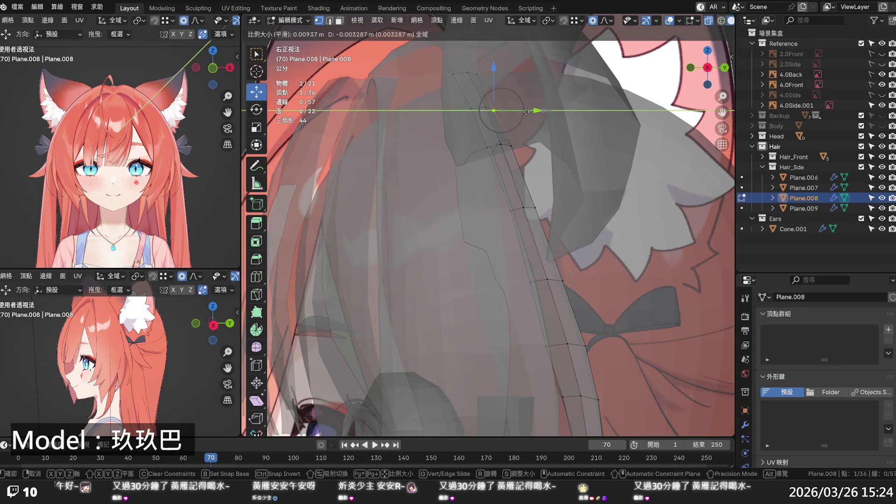
{"action": "left_click", "coordinate": [526, 113]}
{"action": "middle_click_drag", "start_coordinate": [526, 112], "coordinate": [521, 221], "text": "shift"}
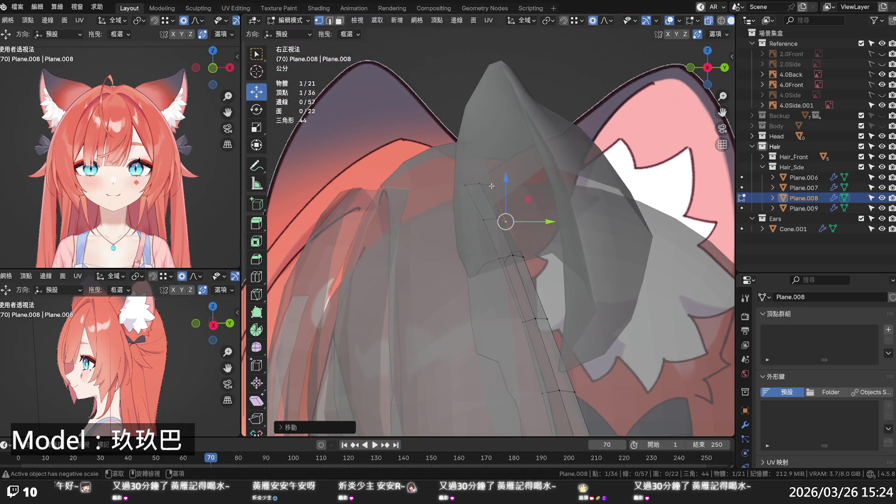
{"action": "scroll", "coordinate": [492, 186], "scroll_direction": "down", "scroll_amount": 8}
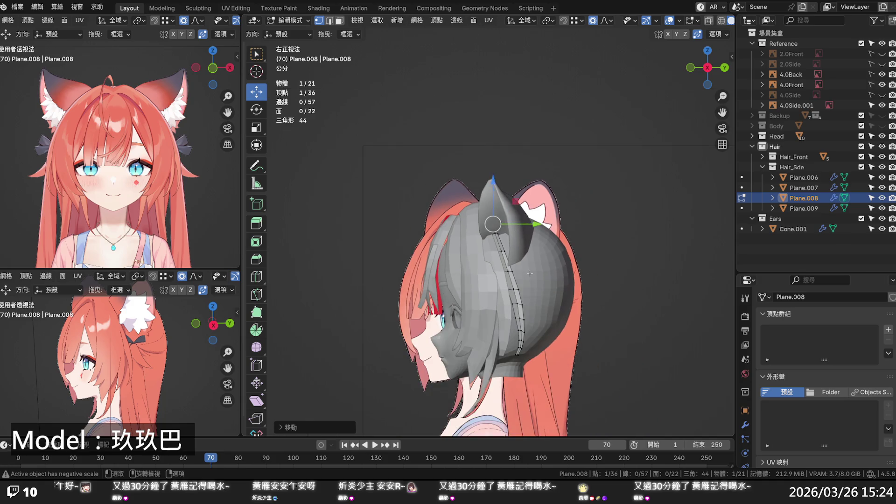
{"action": "key", "text": "Tab"}
{"action": "key", "text": "alt+z"}
{"action": "key", "text": "alt+z"}
Step: Select Plane.006 and compare the hair to the reference in front ortho X-ray view
{"action": "left_click", "coordinate": [481, 341]}
{"action": "mouse_move", "coordinate": [481, 341]}
{"action": "middle_mouse_down"}
{"action": "mouse_move", "coordinate": [602, 329]}
{"action": "mouse_move", "coordinate": [508, 332]}
{"action": "mouse_move", "coordinate": [502, 315]}
{"action": "mouse_move", "coordinate": [438, 315]}
{"action": "mouse_move", "coordinate": [623, 321]}
{"action": "middle_mouse_up"}
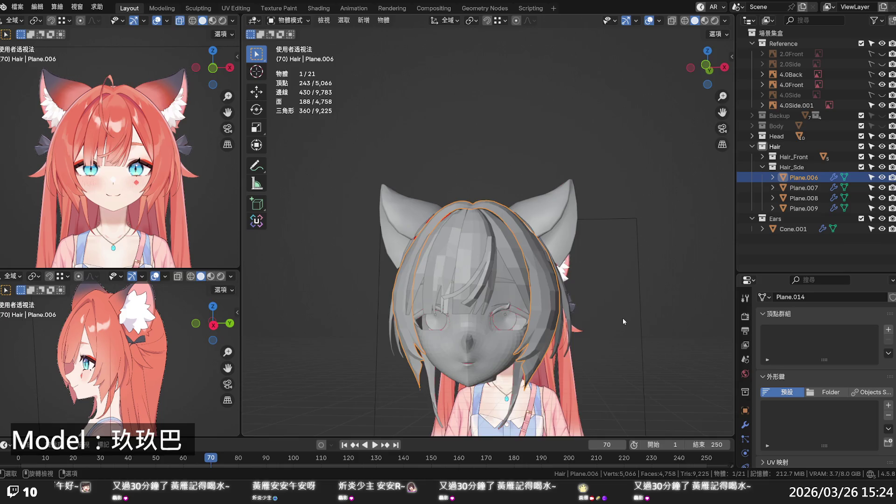
{"action": "key", "text": "KP_1"}
{"action": "key", "text": "alt+z"}
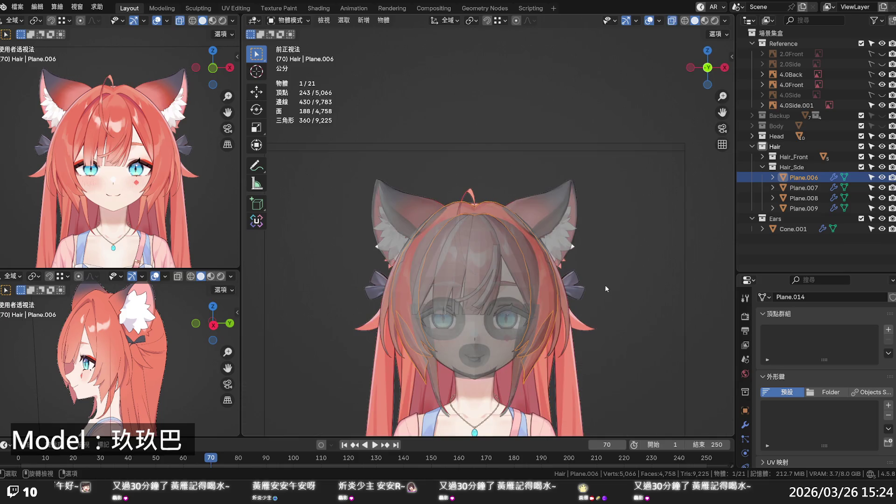
{"action": "key", "text": "alt+z"}
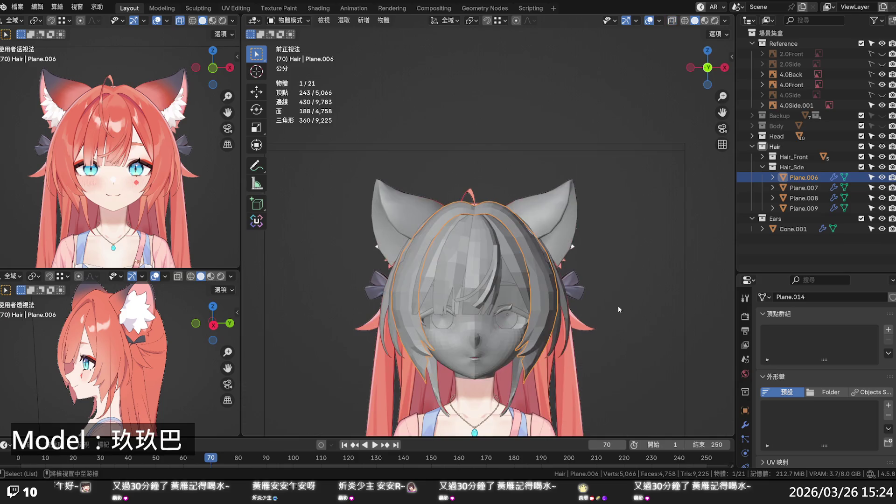
{"action": "mouse_move", "coordinate": [616, 306]}
{"action": "middle_mouse_down"}
{"action": "mouse_move", "coordinate": [335, 310]}
{"action": "mouse_move", "coordinate": [384, 420]}
{"action": "mouse_move", "coordinate": [490, 327]}
{"action": "mouse_move", "coordinate": [560, 313]}
{"action": "middle_mouse_up"}
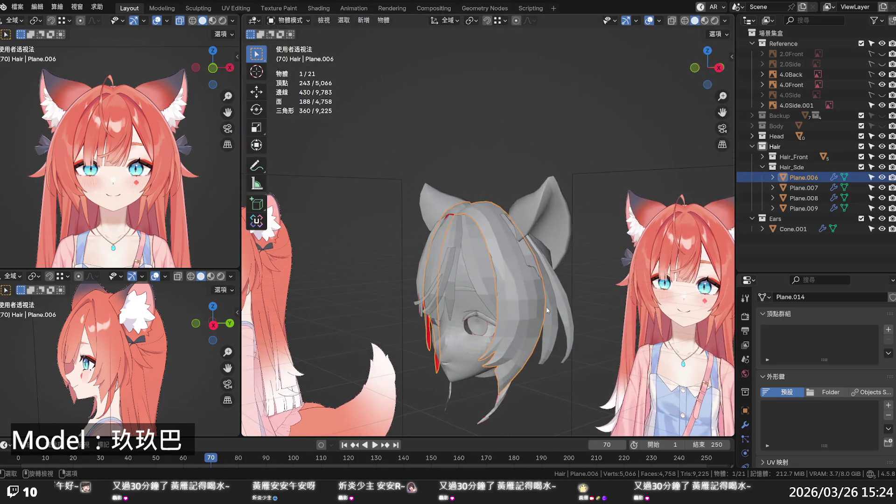
Step: Hide the Ears collection, orbit around the grey head, and reselect Plane.006
{"action": "left_click", "coordinate": [881, 219]}
{"action": "left_click", "coordinate": [719, 68]}
{"action": "left_click", "coordinate": [596, 247]}
{"action": "middle_click_drag", "start_coordinate": [596, 247], "coordinate": [508, 251]}
{"action": "scroll", "coordinate": [501, 264], "scroll_direction": "up", "scroll_amount": 3}
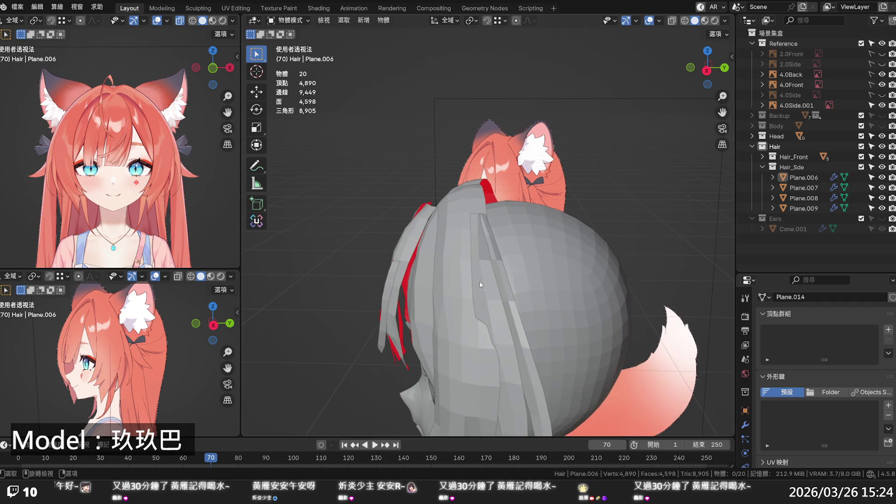
{"action": "key", "text": "alt+z"}
{"action": "key", "text": "alt+z"}
{"action": "left_click", "coordinate": [469, 283]}
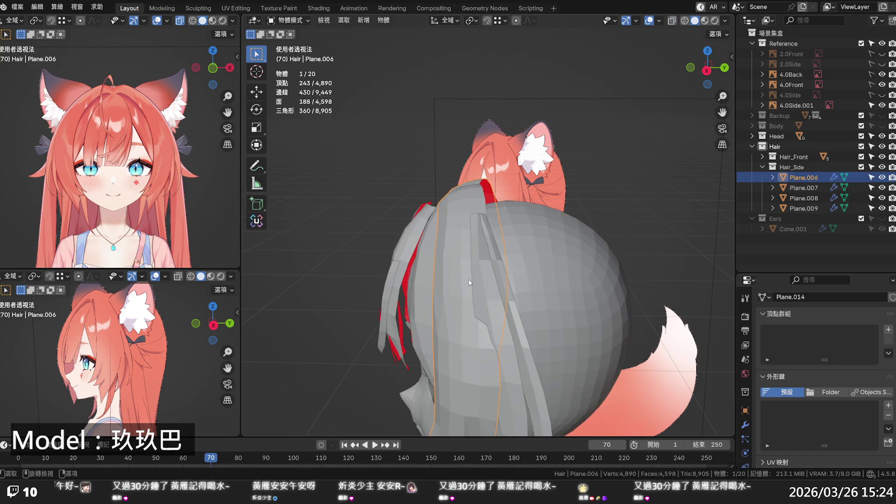
Step: Inspect the Plane.006 mesh in Edit Mode from the back, side and front, toggling X-ray
{"action": "key", "text": "Tab"}
{"action": "middle_click_drag", "start_coordinate": [469, 282], "coordinate": [541, 273]}
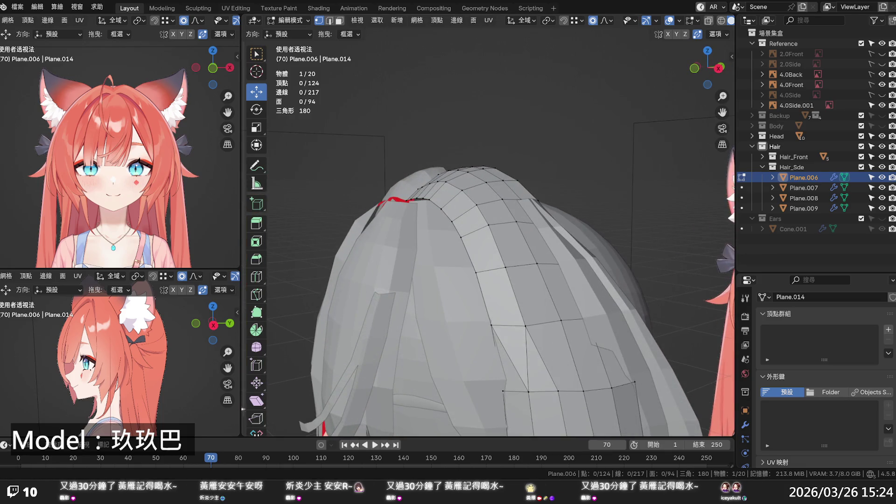
{"action": "mouse_move", "coordinate": [541, 280]}
{"action": "middle_mouse_down"}
{"action": "mouse_move", "coordinate": [578, 302]}
{"action": "mouse_move", "coordinate": [568, 304]}
{"action": "middle_mouse_up"}
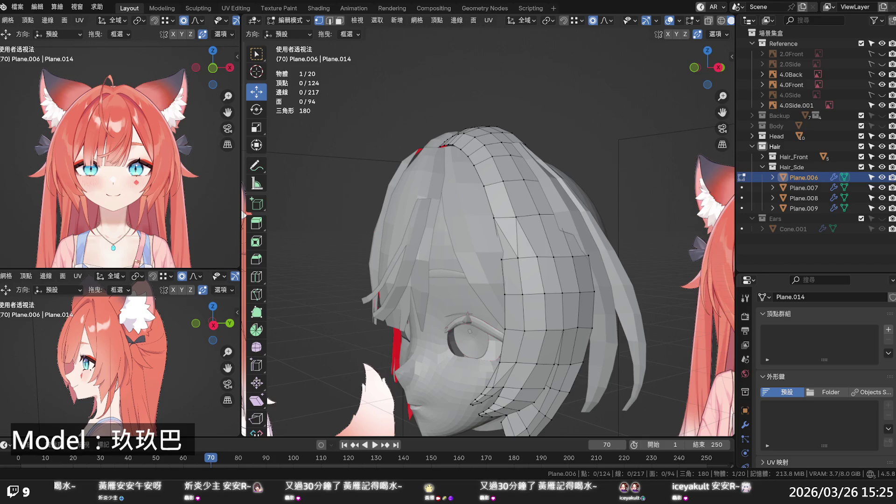
{"action": "mouse_move", "coordinate": [270, 401]}
{"action": "middle_mouse_down"}
{"action": "mouse_move", "coordinate": [531, 301]}
{"action": "mouse_move", "coordinate": [495, 289]}
{"action": "mouse_move", "coordinate": [486, 266]}
{"action": "mouse_move", "coordinate": [452, 295]}
{"action": "mouse_move", "coordinate": [467, 258]}
{"action": "mouse_move", "coordinate": [409, 272]}
{"action": "mouse_move", "coordinate": [437, 269]}
{"action": "mouse_move", "coordinate": [439, 220]}
{"action": "middle_mouse_up"}
{"action": "key", "text": "alt+z"}
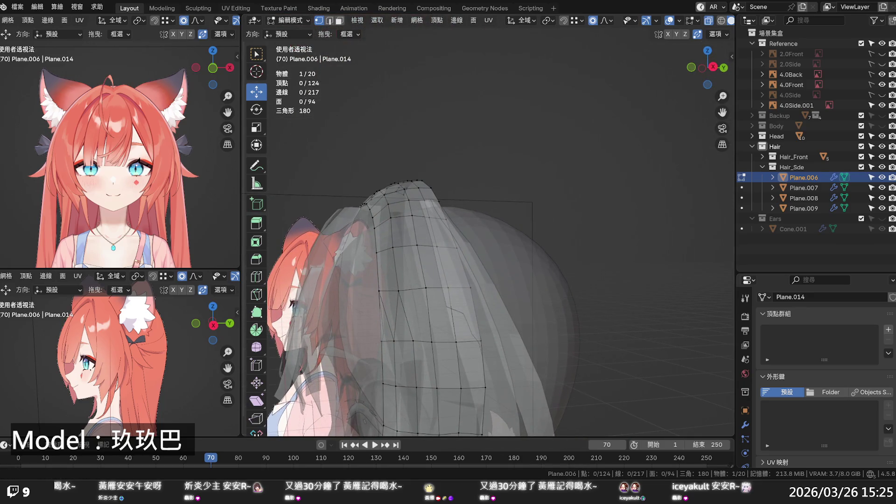
{"action": "key", "text": "alt+z"}
{"action": "middle_click_drag", "start_coordinate": [517, 372], "coordinate": [527, 337]}
{"action": "scroll", "coordinate": [527, 337], "scroll_direction": "down", "scroll_amount": 2}
{"action": "scroll", "coordinate": [527, 338], "scroll_direction": "down", "scroll_amount": 3}
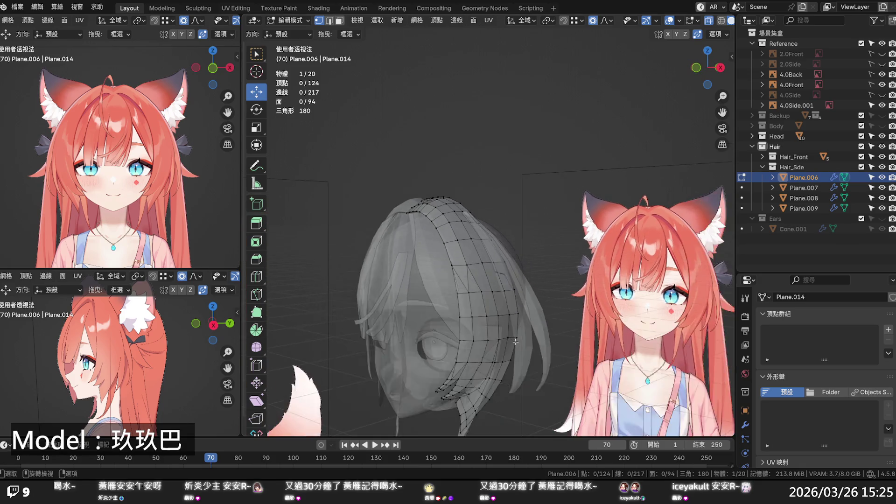
Step: Unhide the Ears collection and return Plane.006 to Object Mode
{"action": "left_click", "coordinate": [882, 218]}
{"action": "middle_click_drag", "start_coordinate": [615, 277], "coordinate": [581, 296]}
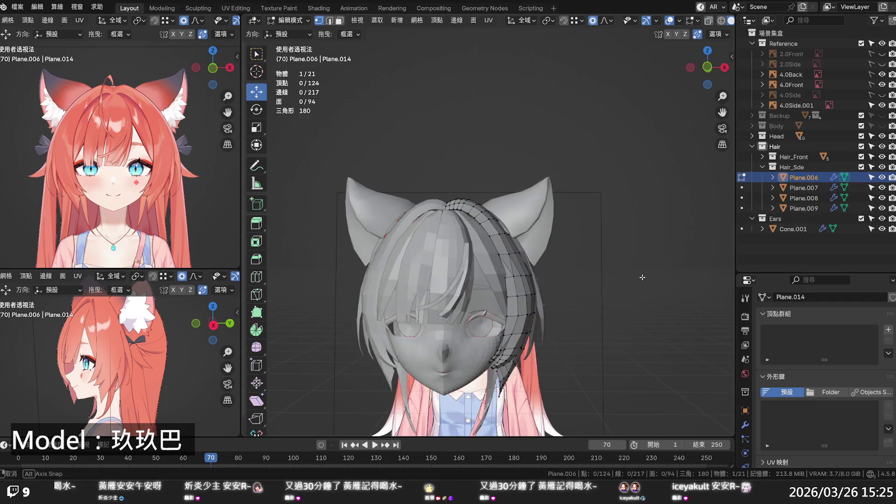
{"action": "key", "text": "Tab"}
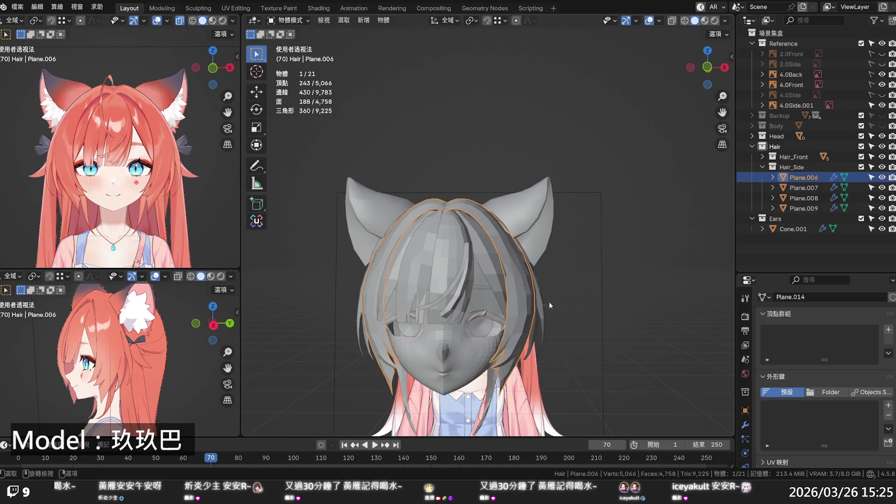
{"action": "left_click", "coordinate": [555, 297]}
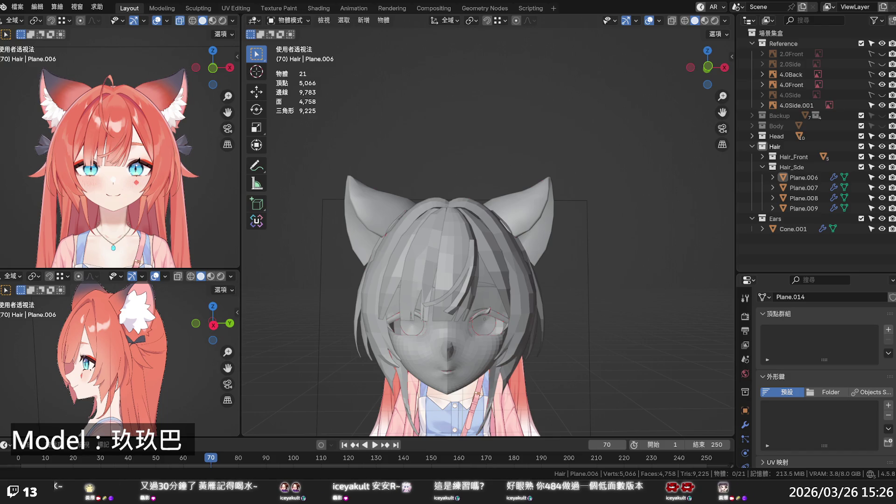
Step: Orbit around the grey head and save the project with Ctrl+S
{"action": "middle_click_drag", "start_coordinate": [476, 329], "coordinate": [540, 331]}
{"action": "scroll", "coordinate": [540, 331], "scroll_direction": "up", "scroll_amount": 5}
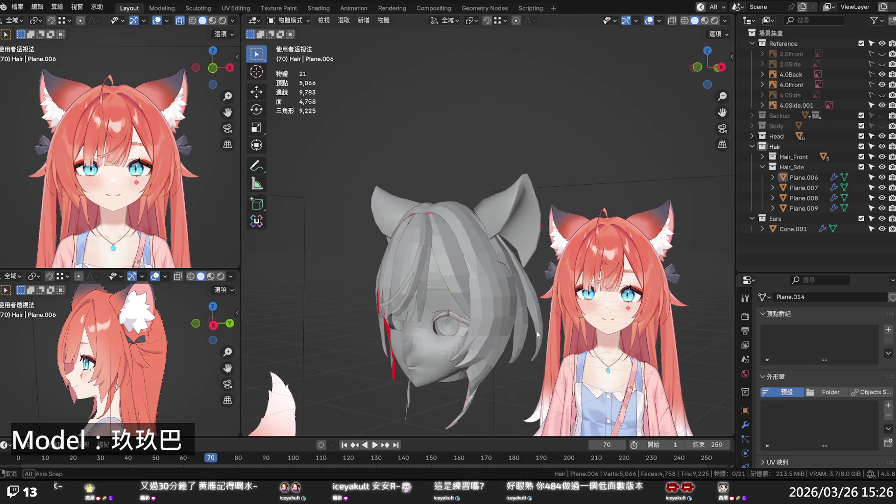
{"action": "scroll", "coordinate": [538, 336], "scroll_direction": "up", "scroll_amount": 5}
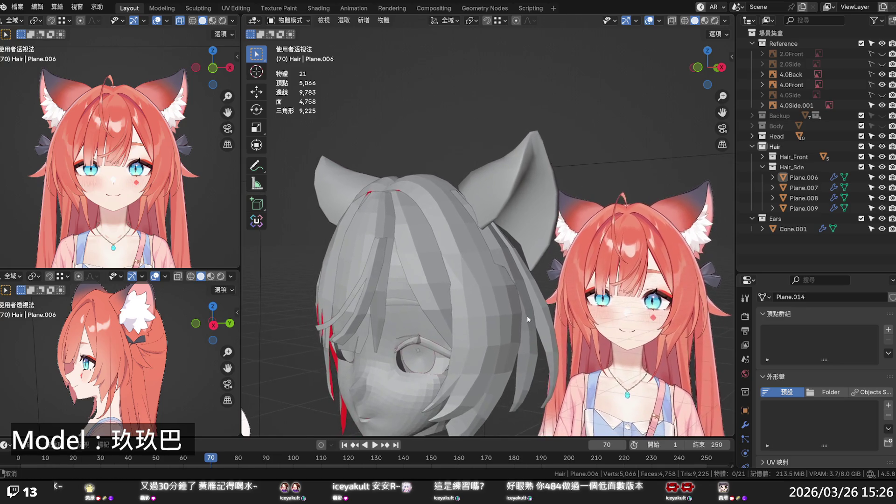
{"action": "mouse_move", "coordinate": [547, 315]}
{"action": "middle_mouse_down"}
{"action": "mouse_move", "coordinate": [566, 314]}
{"action": "mouse_move", "coordinate": [529, 309]}
{"action": "mouse_move", "coordinate": [503, 319]}
{"action": "mouse_move", "coordinate": [509, 332]}
{"action": "mouse_move", "coordinate": [514, 322]}
{"action": "mouse_move", "coordinate": [627, 291]}
{"action": "mouse_move", "coordinate": [668, 289]}
{"action": "mouse_move", "coordinate": [609, 313]}
{"action": "mouse_move", "coordinate": [607, 274]}
{"action": "mouse_move", "coordinate": [621, 266]}
{"action": "mouse_move", "coordinate": [636, 267]}
{"action": "mouse_move", "coordinate": [646, 286]}
{"action": "mouse_move", "coordinate": [628, 327]}
{"action": "mouse_move", "coordinate": [572, 340]}
{"action": "mouse_move", "coordinate": [527, 332]}
{"action": "mouse_move", "coordinate": [531, 318]}
{"action": "mouse_move", "coordinate": [586, 279]}
{"action": "middle_mouse_up"}
{"action": "key", "text": "ctrl+s"}
Step: Compare the bangs to the reference face in a zoomed front ortho X-ray view
{"action": "scroll", "coordinate": [586, 279], "scroll_direction": "up", "scroll_amount": 3}
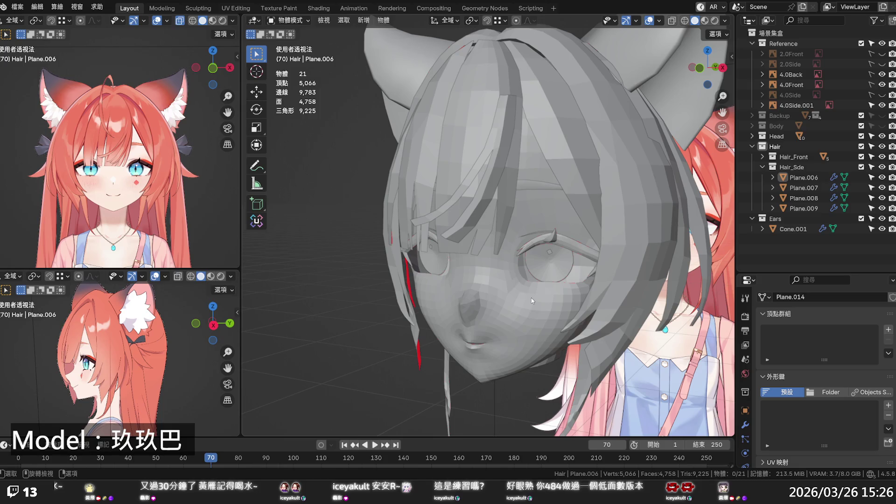
{"action": "key", "text": "KP_1"}
{"action": "key", "text": "alt+z"}
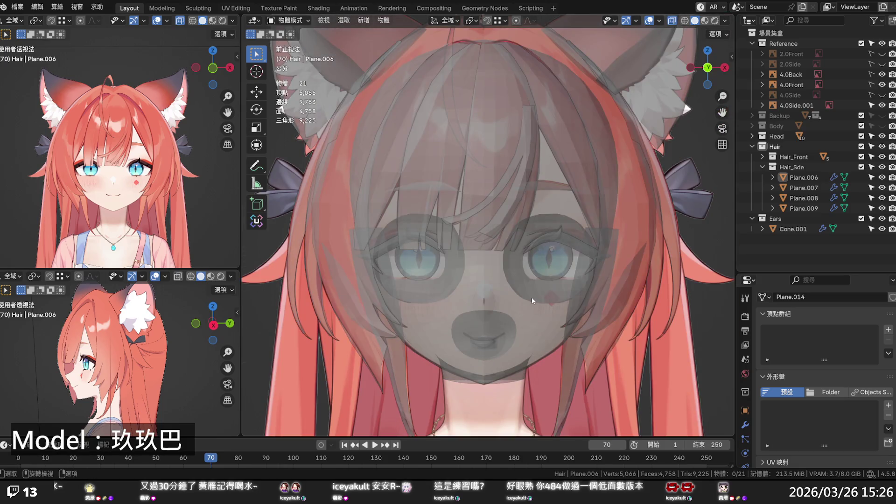
{"action": "scroll", "coordinate": [551, 176], "scroll_direction": "up", "scroll_amount": 2}
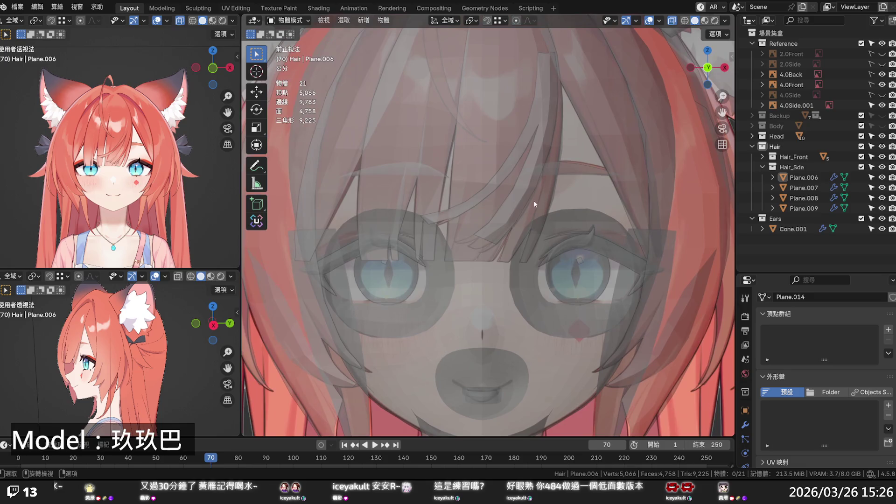
{"action": "key", "text": "Tab"}
Step: In see-through Edit Mode on the curved bang strand, proportionally pull its tip and slide the end edge
{"action": "key", "text": "Tab"}
{"action": "left_click", "coordinate": [516, 200]}
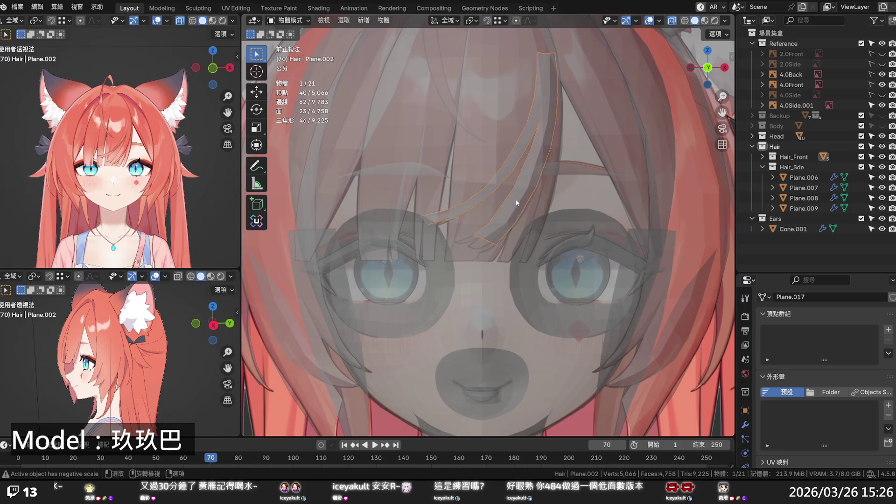
{"action": "key", "text": "Tab"}
{"action": "key", "text": "alt+z"}
{"action": "key", "text": "alt+z"}
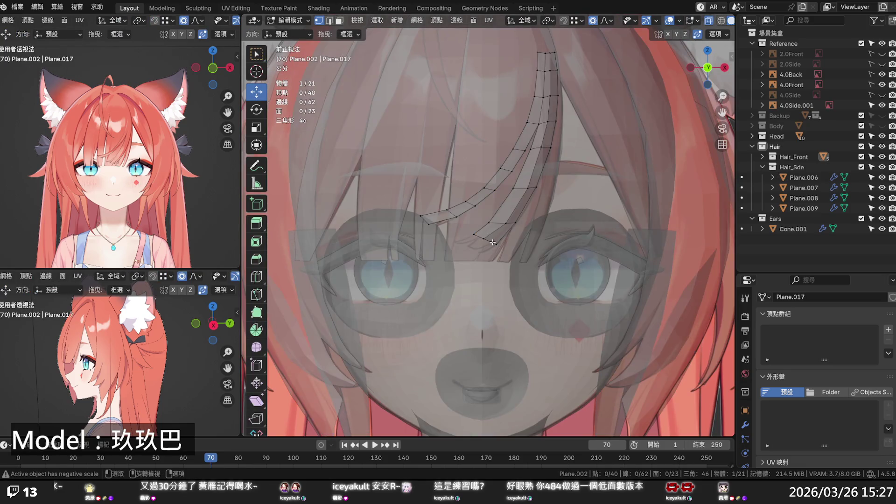
{"action": "scroll", "coordinate": [496, 240], "scroll_direction": "up", "scroll_amount": 3}
{"action": "left_click", "coordinate": [490, 253], "text": "alt"}
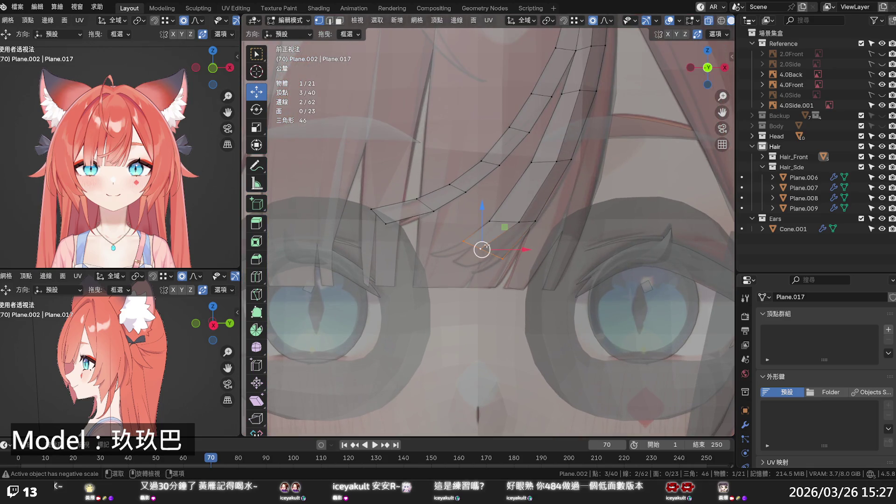
{"action": "left_click_drag", "start_coordinate": [482, 250], "coordinate": [501, 234]}
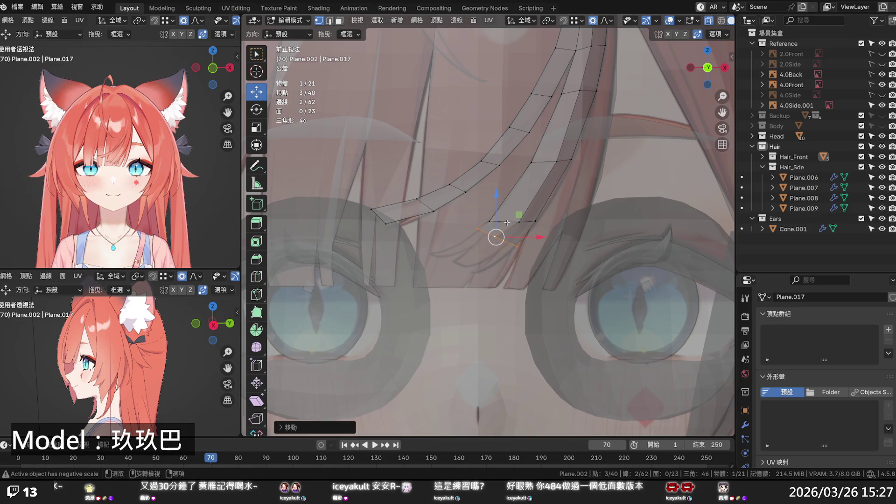
{"action": "key", "text": "g"}
{"action": "key", "text": "g"}
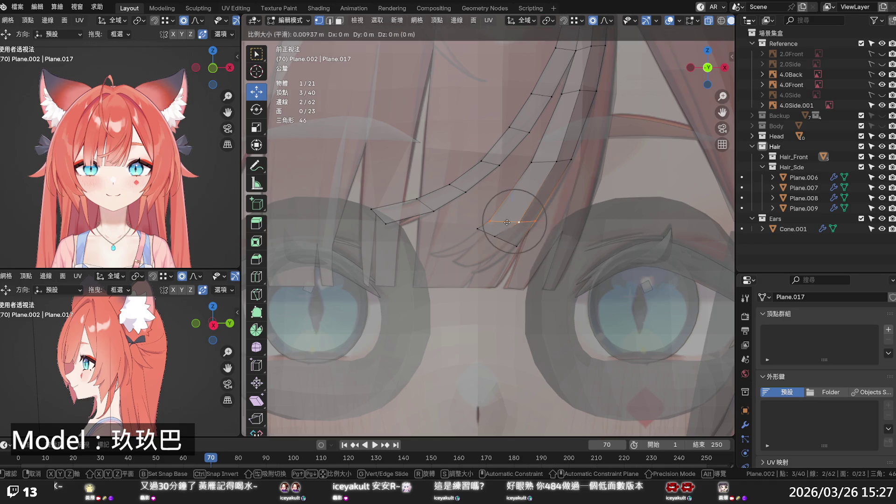
{"action": "left_click", "coordinate": [513, 212]}
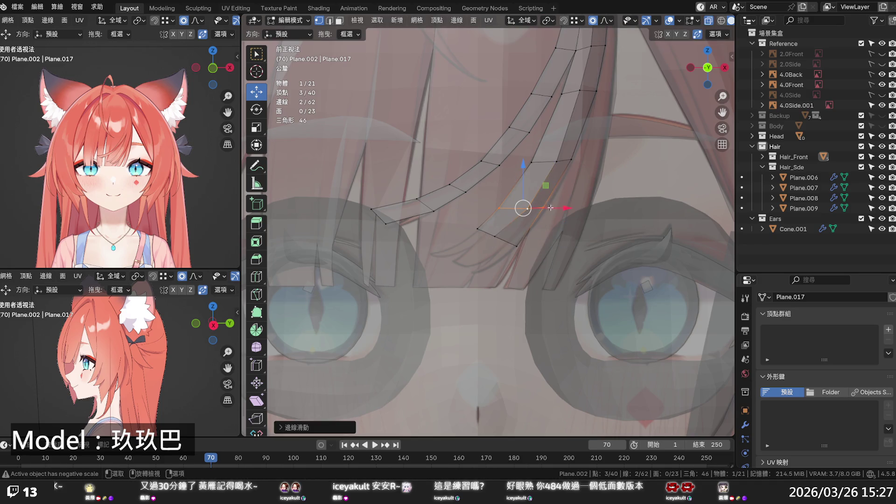
Step: Extrude the strand's bottom edge to add a new segment lengthening the bang
{"action": "left_click", "coordinate": [582, 191]}
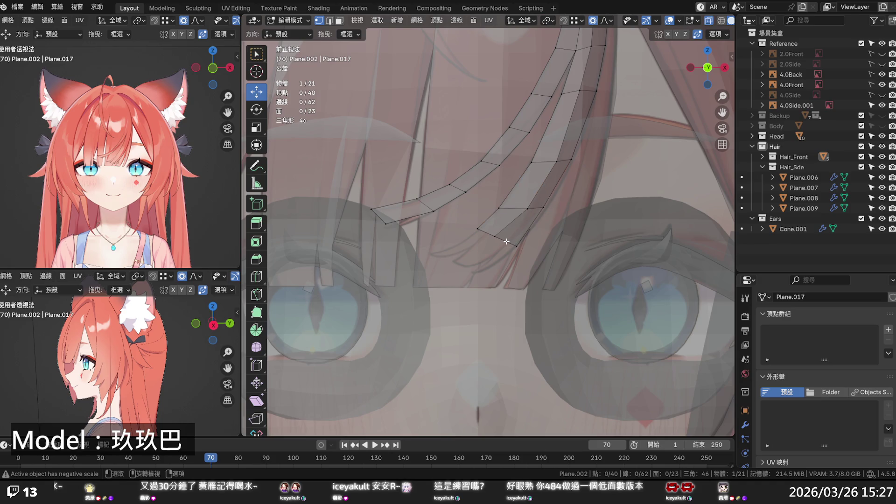
{"action": "key", "text": "2"}
{"action": "left_click", "coordinate": [507, 241], "text": "alt"}
{"action": "key", "text": "e"}
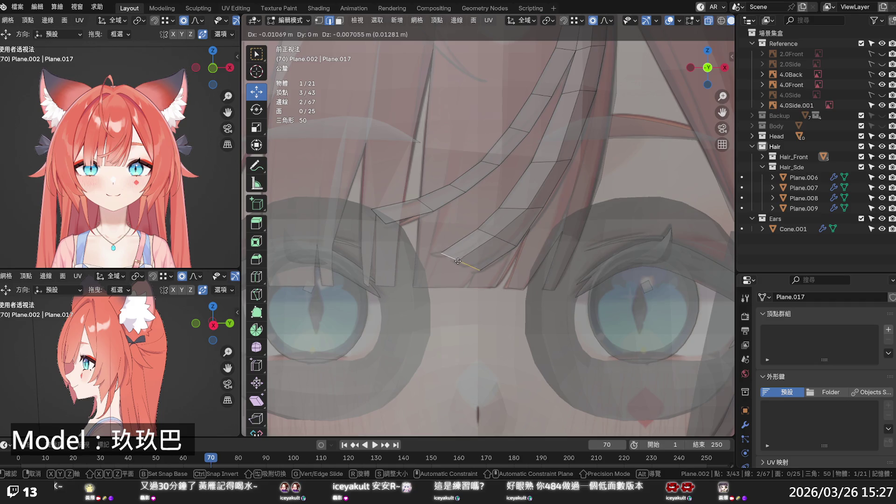
{"action": "left_click", "coordinate": [457, 260]}
Step: Select the new tip vertices and slide the side vertex along its edge
{"action": "left_click", "coordinate": [438, 256]}
{"action": "key", "text": "1"}
{"action": "left_click", "coordinate": [438, 256]}
{"action": "key", "text": "g"}
{"action": "right_click", "coordinate": [432, 254]}
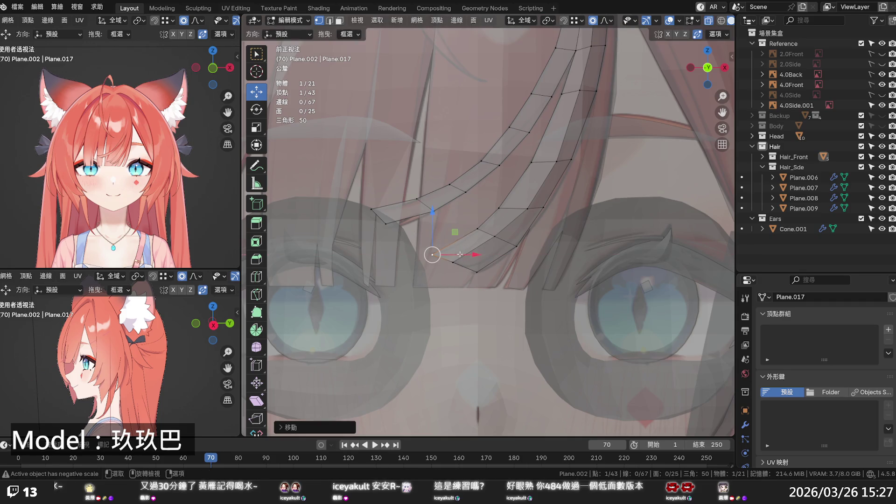
{"action": "left_click", "coordinate": [453, 262]}
{"action": "left_click", "coordinate": [495, 236]}
{"action": "key", "text": "g"}
{"action": "key", "text": "g"}
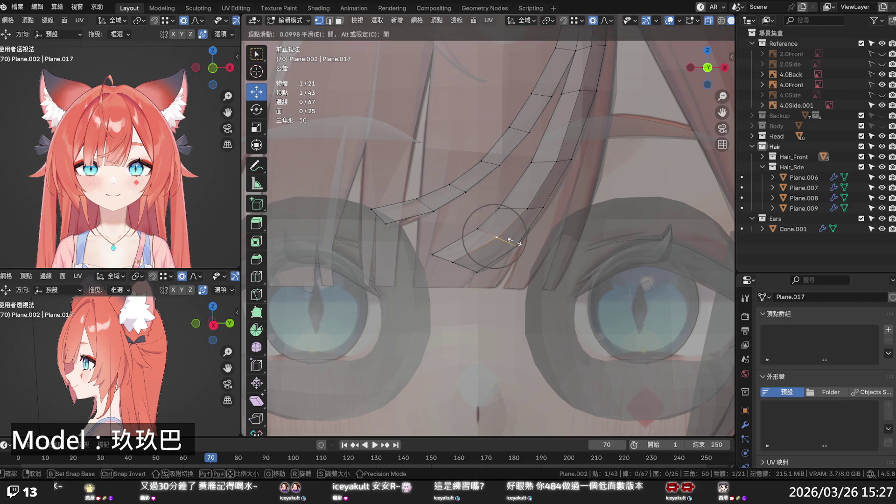
{"action": "left_click", "coordinate": [515, 242]}
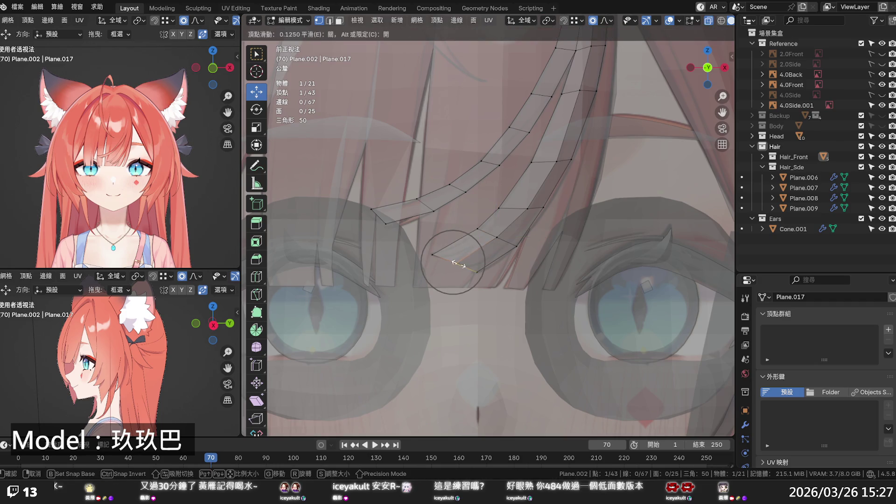
Step: Turn off see-through and, from a side view, move a tip vertex along Y toward the face
{"action": "key", "text": "alt+z"}
{"action": "scroll", "coordinate": [533, 258], "scroll_direction": "down", "scroll_amount": 2}
{"action": "middle_click_drag", "start_coordinate": [534, 258], "coordinate": [357, 241]}
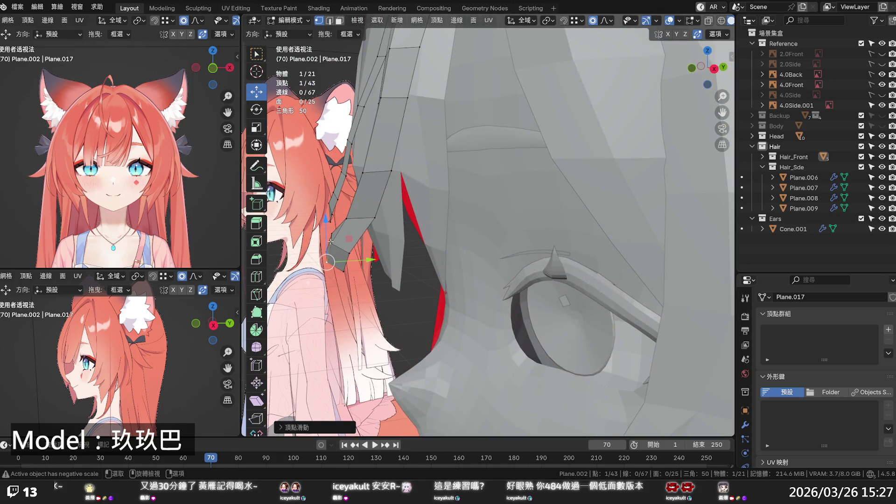
{"action": "key", "text": "g"}
{"action": "key", "text": "g"}
{"action": "key", "text": "g"}
{"action": "key", "text": "y"}
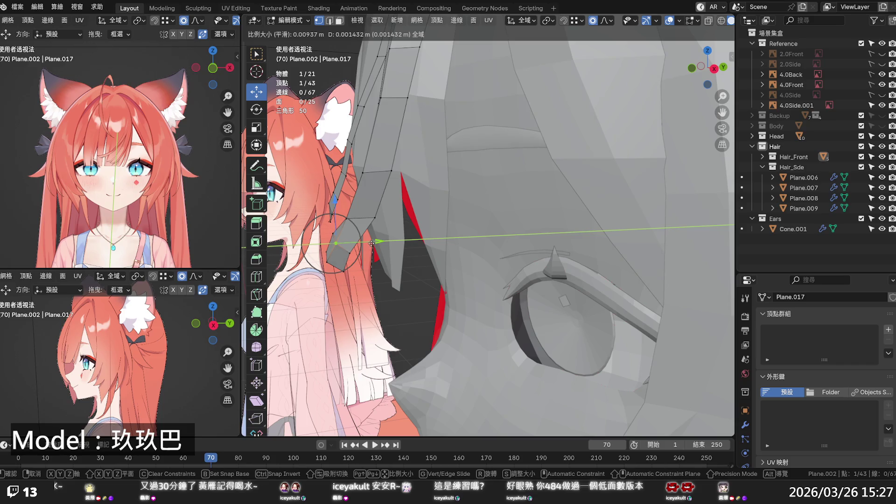
{"action": "left_click", "coordinate": [363, 252]}
{"action": "key", "text": "g"}
{"action": "key", "text": "y"}
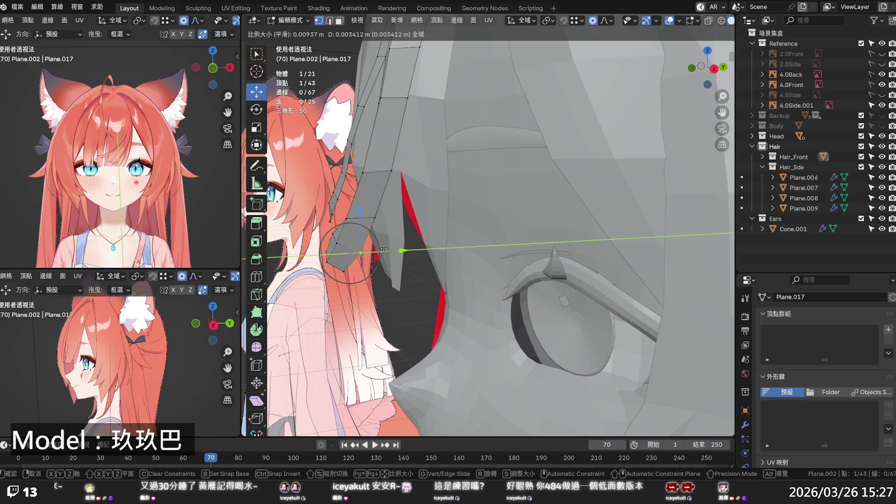
{"action": "left_click", "coordinate": [363, 253]}
Step: Move another tip vertex along Y so the strand hugs the cheek
{"action": "mouse_move", "coordinate": [364, 253]}
{"action": "middle_mouse_down"}
{"action": "mouse_move", "coordinate": [406, 274]}
{"action": "mouse_move", "coordinate": [579, 252]}
{"action": "middle_mouse_up"}
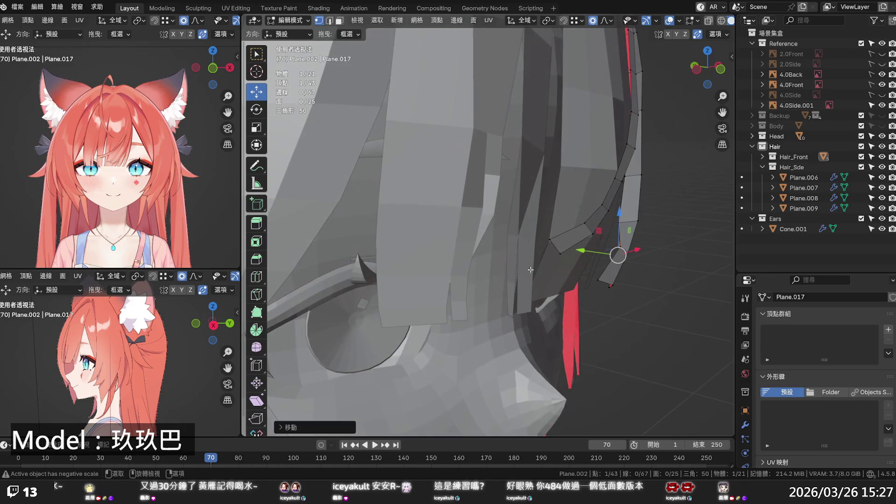
{"action": "key", "text": "g"}
{"action": "key", "text": "y"}
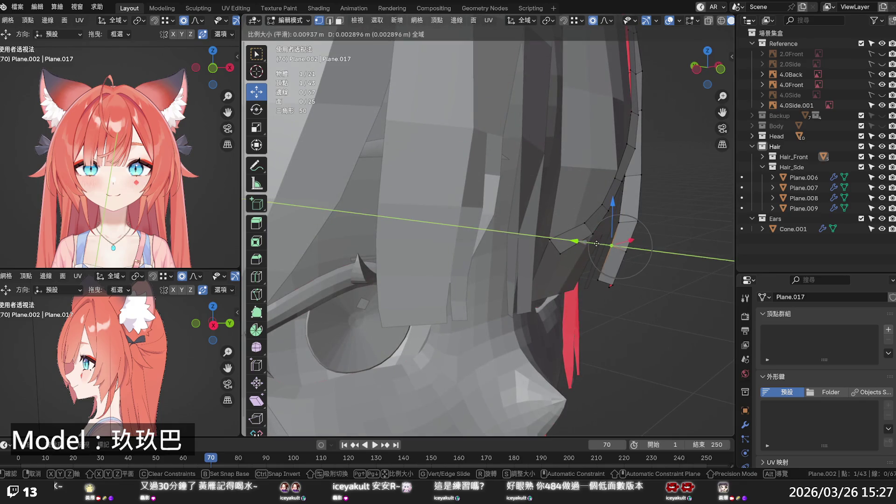
{"action": "left_click", "coordinate": [616, 245]}
{"action": "mouse_move", "coordinate": [607, 242]}
{"action": "middle_mouse_down"}
{"action": "mouse_move", "coordinate": [640, 281]}
{"action": "mouse_move", "coordinate": [575, 335]}
{"action": "mouse_move", "coordinate": [480, 266]}
{"action": "middle_mouse_up"}
Step: Smooth the strand's curve with Set Edge Flow on a vertex row, then return to Object Mode
{"action": "left_click", "coordinate": [478, 265], "text": "alt"}
{"action": "key", "text": "g"}
{"action": "key", "text": "g"}
{"action": "left_click", "coordinate": [481, 262]}
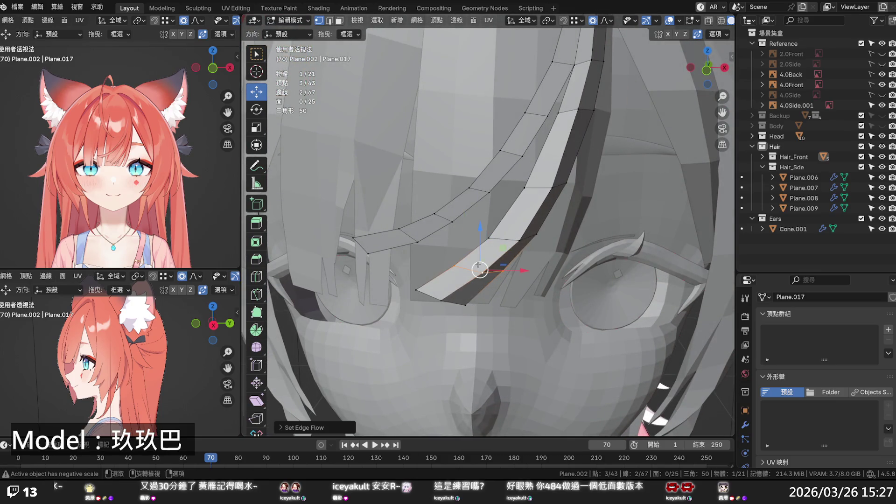
{"action": "left_click", "coordinate": [529, 277]}
{"action": "scroll", "coordinate": [528, 277], "scroll_direction": "down", "scroll_amount": 3}
{"action": "mouse_move", "coordinate": [529, 276]}
{"action": "middle_mouse_down"}
{"action": "mouse_move", "coordinate": [500, 239]}
{"action": "mouse_move", "coordinate": [531, 302]}
{"action": "mouse_move", "coordinate": [480, 265]}
{"action": "mouse_move", "coordinate": [417, 267]}
{"action": "mouse_move", "coordinate": [457, 292]}
{"action": "mouse_move", "coordinate": [468, 283]}
{"action": "mouse_move", "coordinate": [485, 309]}
{"action": "mouse_move", "coordinate": [499, 289]}
{"action": "middle_mouse_up"}
{"action": "scroll", "coordinate": [499, 239], "scroll_direction": "up", "scroll_amount": 2}
{"action": "scroll", "coordinate": [499, 239], "scroll_direction": "down", "scroll_amount": 3}
{"action": "key", "text": "Tab"}
{"action": "left_click", "coordinate": [518, 283]}
Step: Check the viewport overlays and orbit to compare the grey hair and fox ears with the reference
{"action": "scroll", "coordinate": [469, 283], "scroll_direction": "down", "scroll_amount": 1}
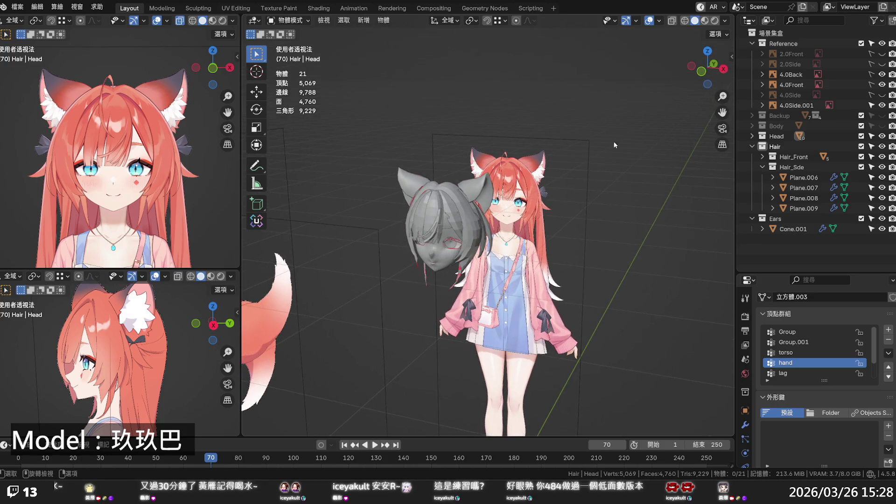
{"action": "left_click", "coordinate": [660, 21]}
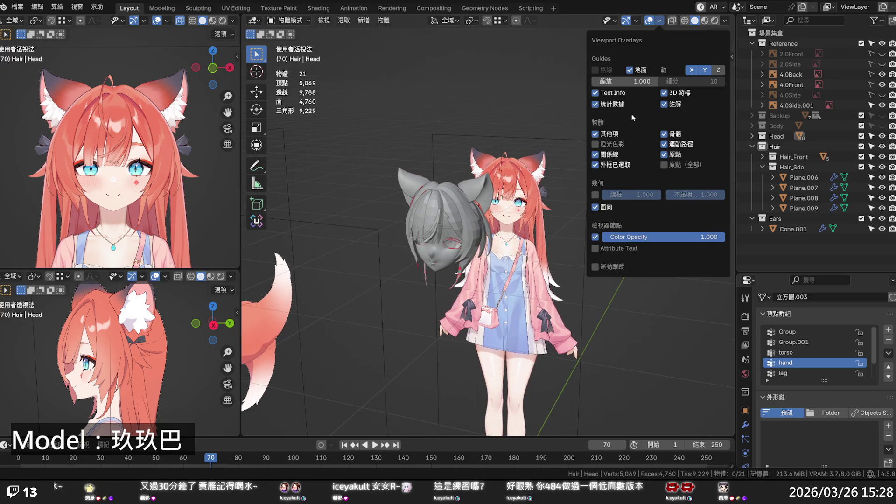
{"action": "mouse_move", "coordinate": [553, 108]}
{"action": "middle_mouse_down"}
{"action": "mouse_move", "coordinate": [600, 189]}
{"action": "mouse_move", "coordinate": [595, 173]}
{"action": "middle_mouse_up"}
{"action": "scroll", "coordinate": [594, 173], "scroll_direction": "up", "scroll_amount": 5}
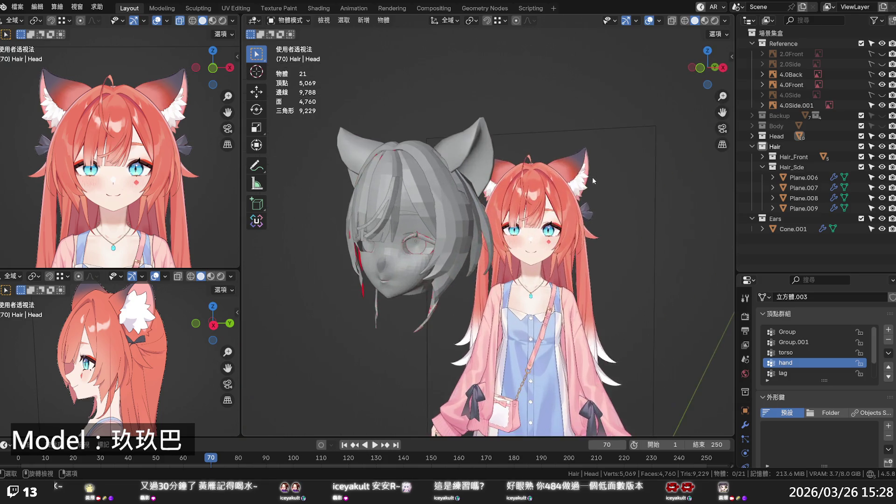
{"action": "scroll", "coordinate": [594, 179], "scroll_direction": "down", "scroll_amount": 2}
{"action": "mouse_move", "coordinate": [593, 180]}
{"action": "middle_mouse_down"}
{"action": "mouse_move", "coordinate": [608, 204]}
{"action": "mouse_move", "coordinate": [596, 196]}
{"action": "mouse_move", "coordinate": [607, 187]}
{"action": "mouse_move", "coordinate": [643, 181]}
{"action": "mouse_move", "coordinate": [602, 181]}
{"action": "mouse_move", "coordinate": [498, 213]}
{"action": "mouse_move", "coordinate": [554, 225]}
{"action": "mouse_move", "coordinate": [492, 217]}
{"action": "middle_mouse_up"}
Step: Save the project file with Ctrl+S
{"action": "key", "text": "ctrl+s"}
{"action": "scroll", "coordinate": [485, 210], "scroll_direction": "down", "scroll_amount": 4}
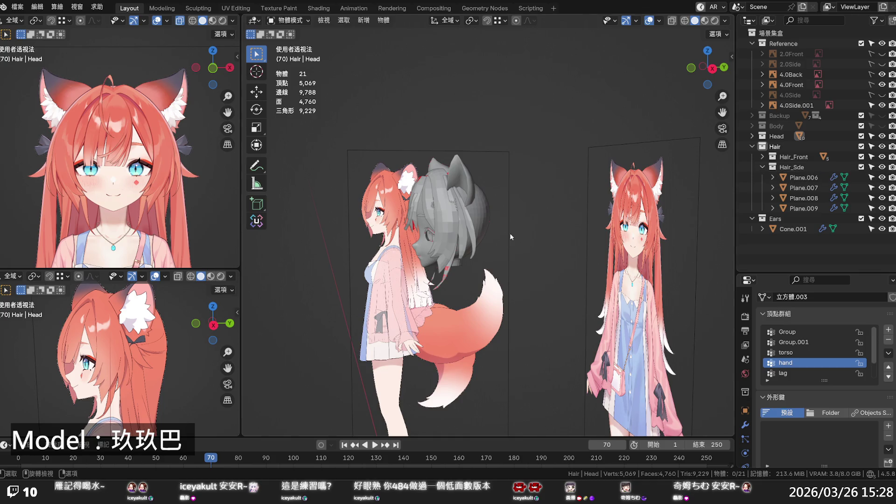
{"action": "scroll", "coordinate": [571, 242], "scroll_direction": "up", "scroll_amount": 5}
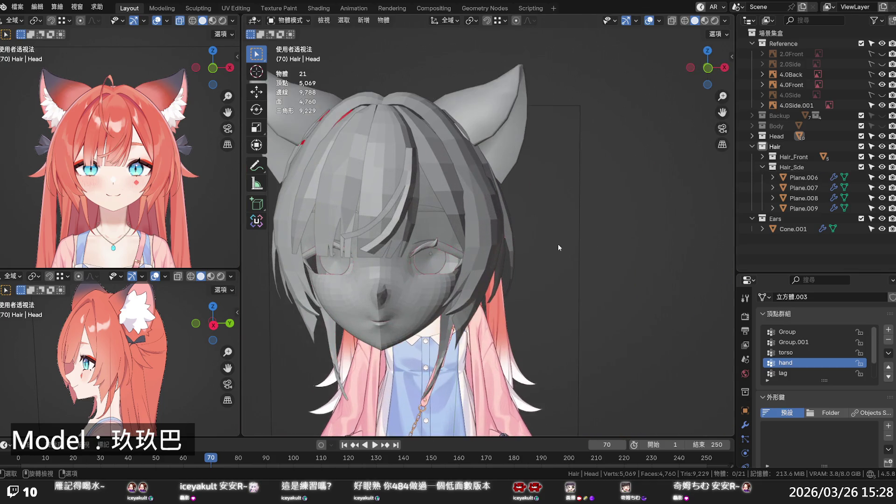